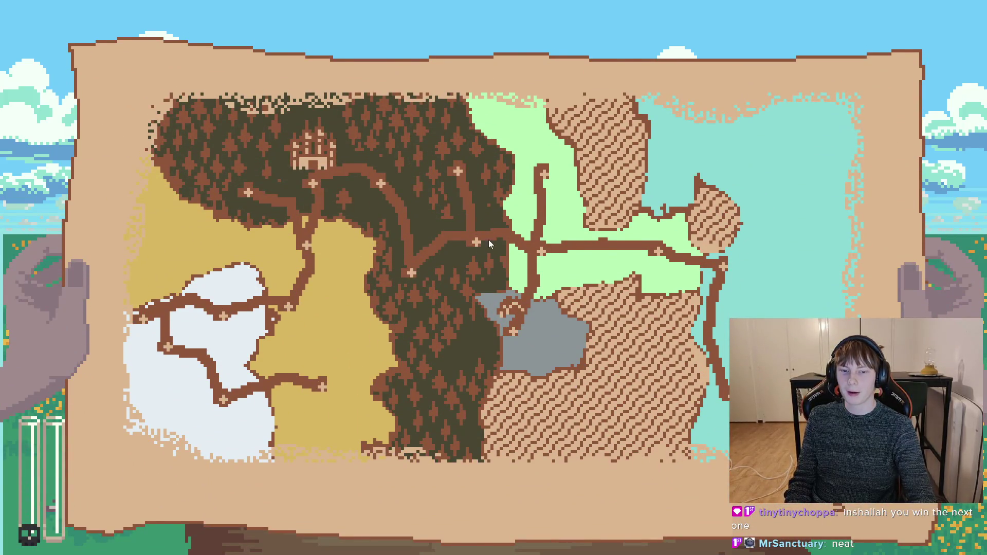
Travel from the world map to the forest goblin encounter, then stop the game with F8
left_click(488, 240)
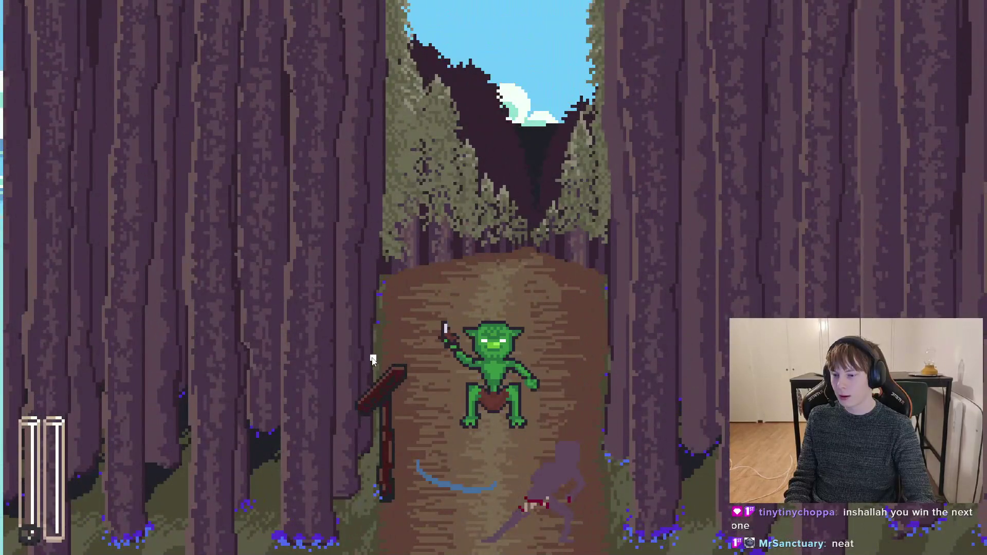
key("F8")
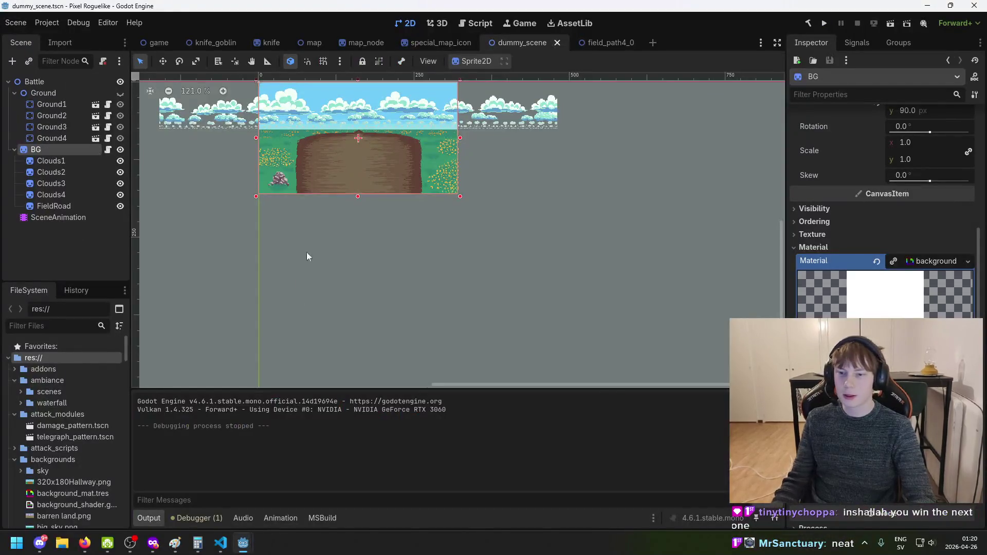
scroll(286, 135, "up", 3)
scroll(286, 135, "down", 3)
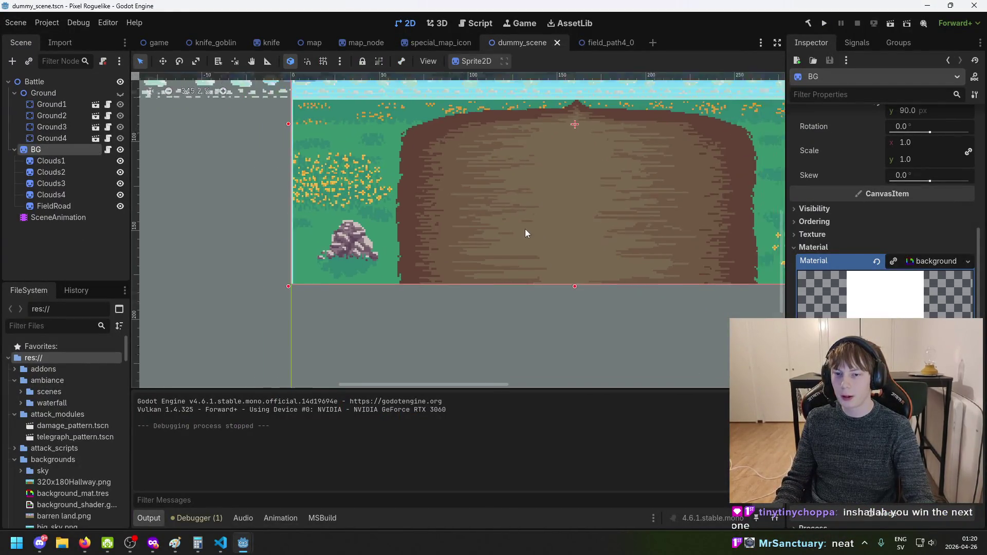
left_click_drag(526, 229, 423, 260)
scroll(596, 252, "up", 3)
scroll(684, 254, "down", 3)
scroll(535, 242, "up", 5)
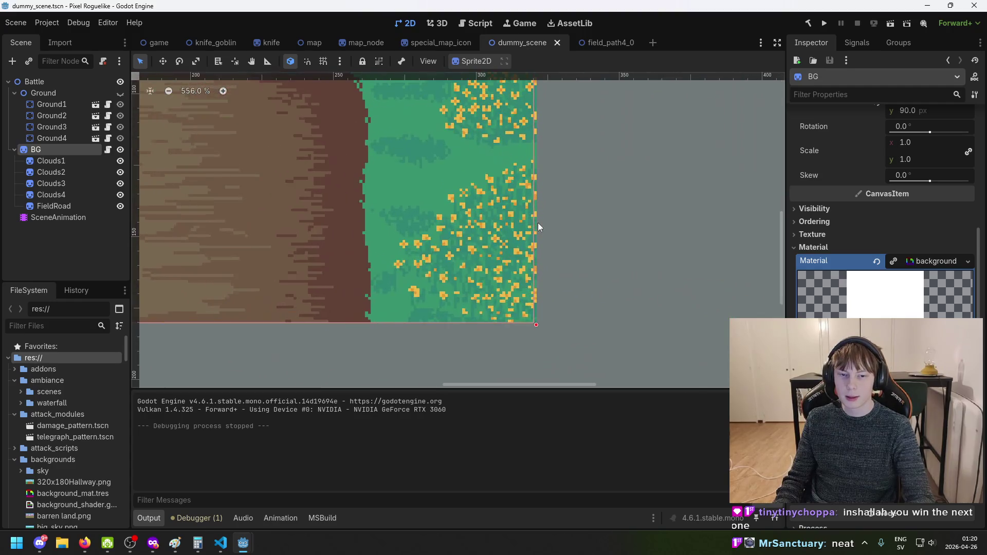
scroll(328, 238, "down", 5)
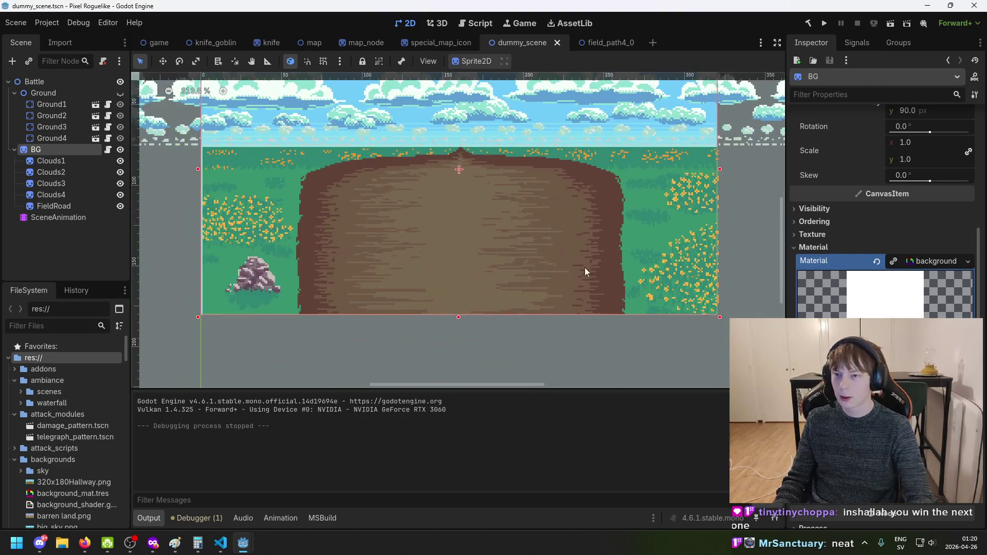
scroll(923, 193, "up", 5)
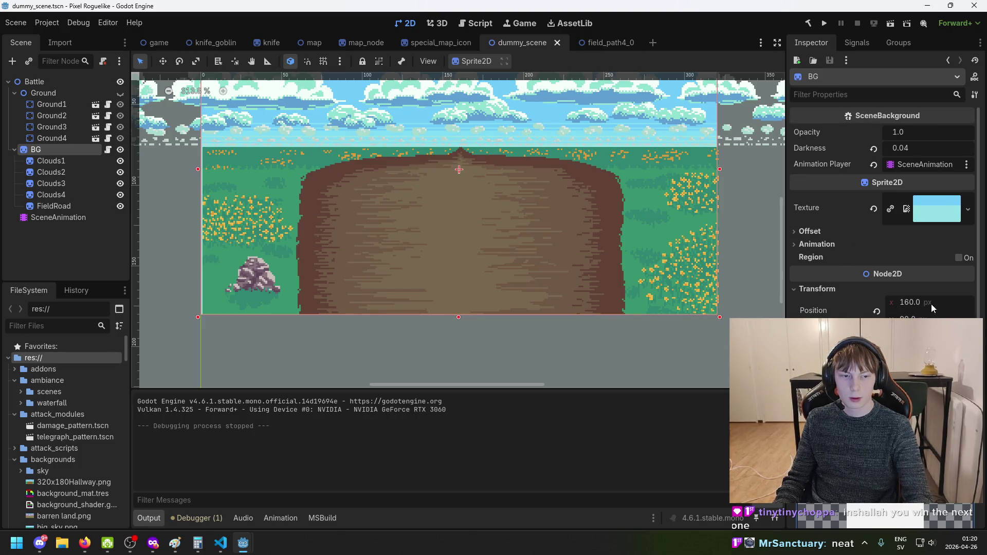
left_click(841, 233)
left_click(841, 233)
left_click(841, 248)
left_click(841, 248)
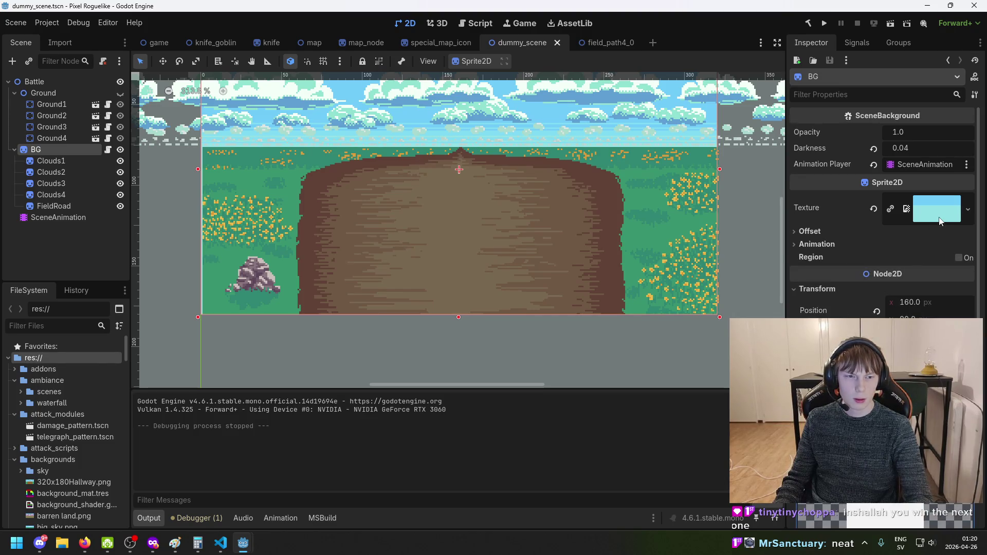
scroll(916, 242, "down", 5)
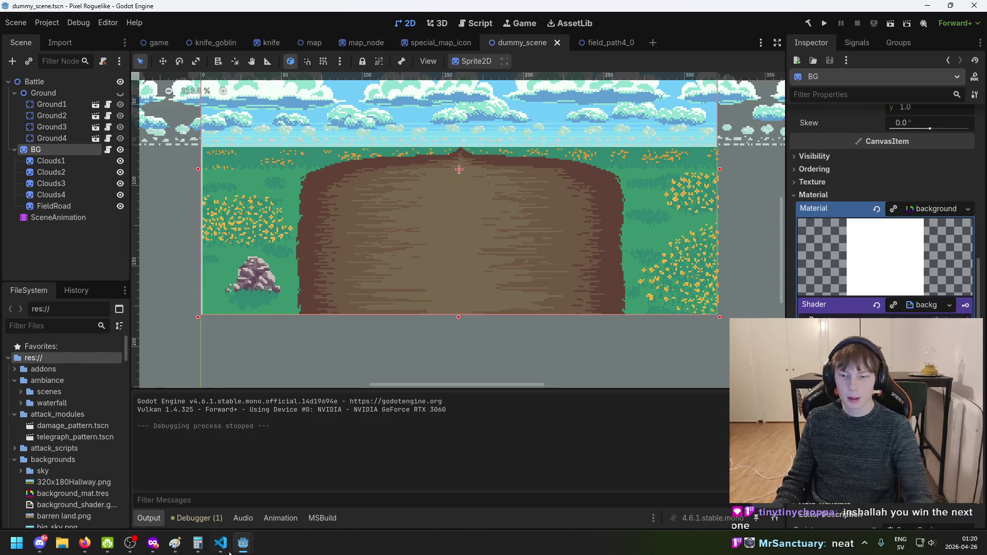
mouse_move(243, 543)
left_click(298, 496)
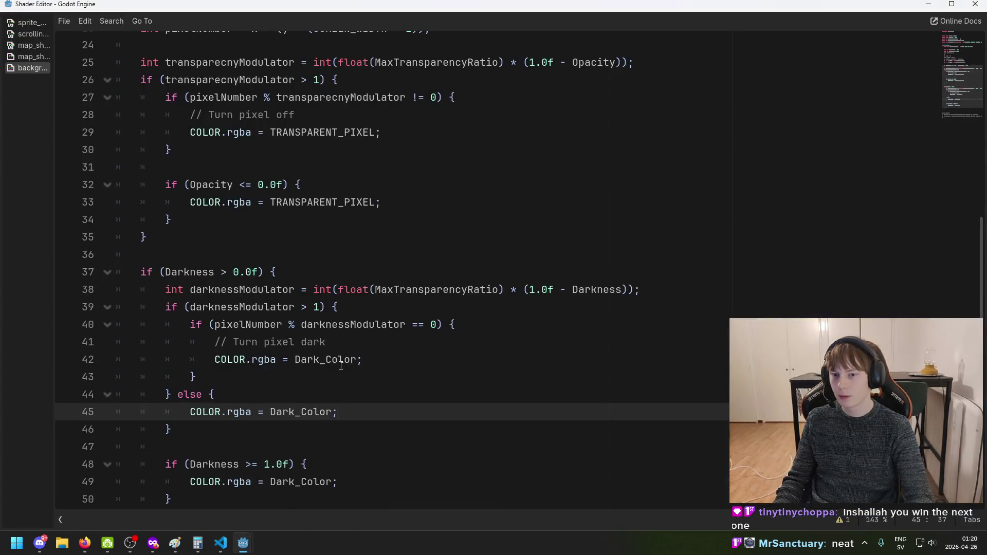
scroll(357, 376, "up", 5)
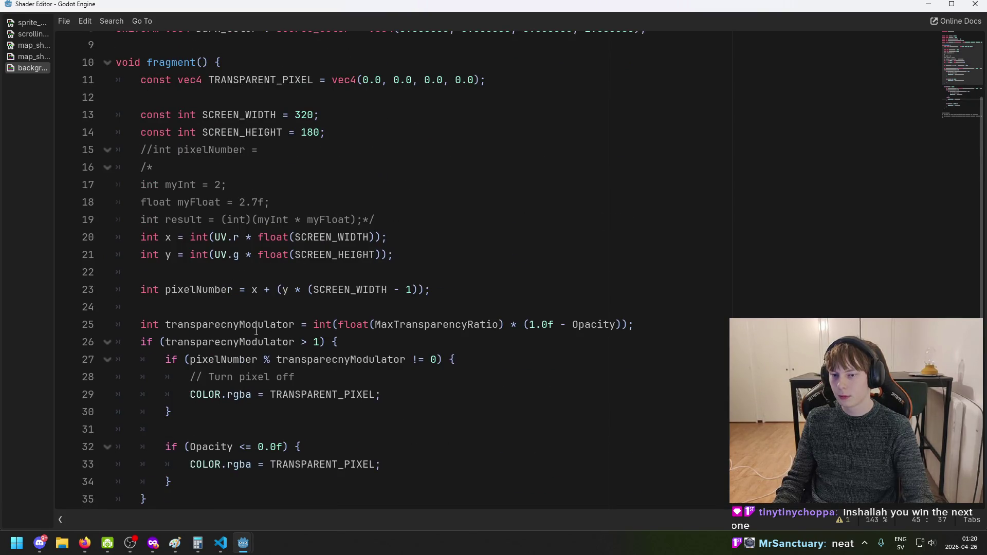
left_click(309, 324)
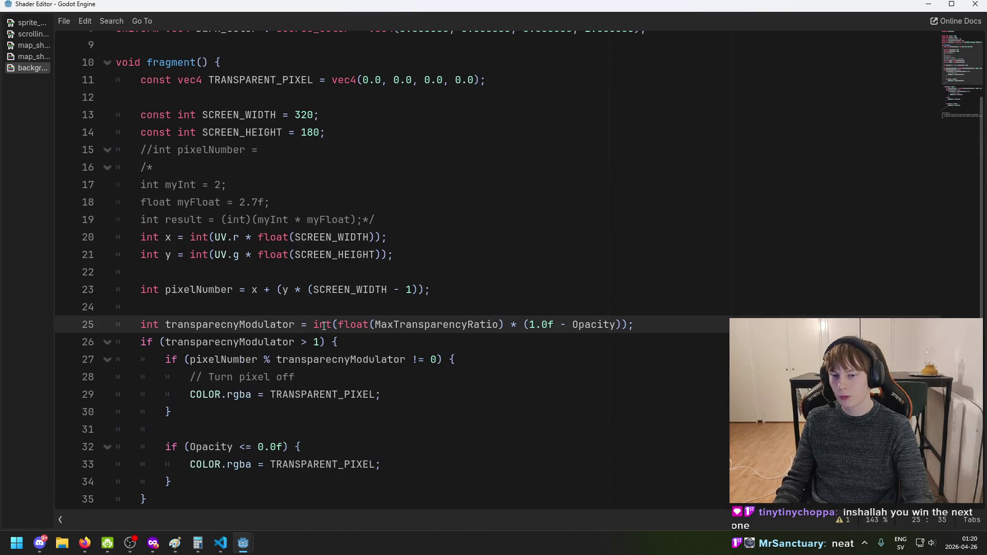
scroll(325, 329, "up", 2)
scroll(331, 360, "down", 3)
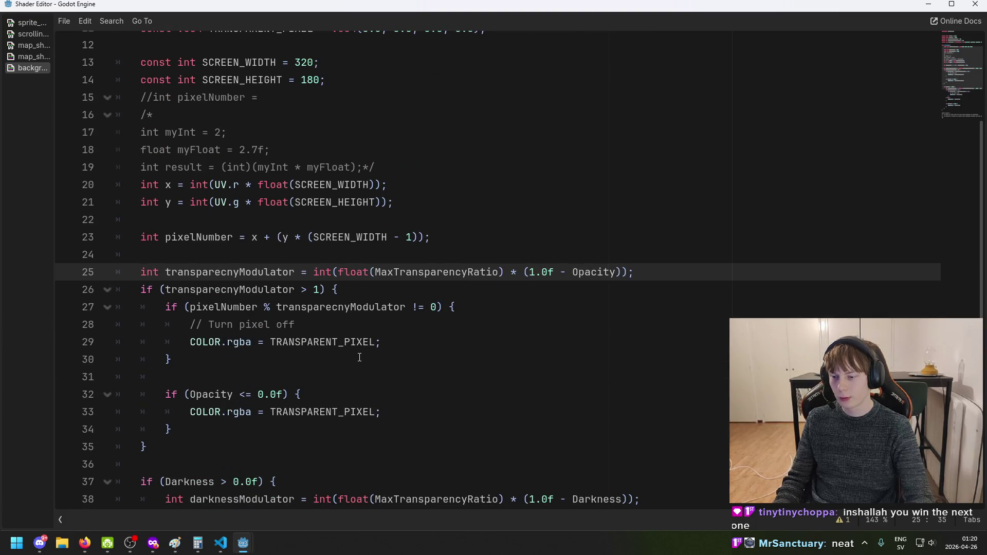
mouse_move(243, 542)
left_click(215, 510)
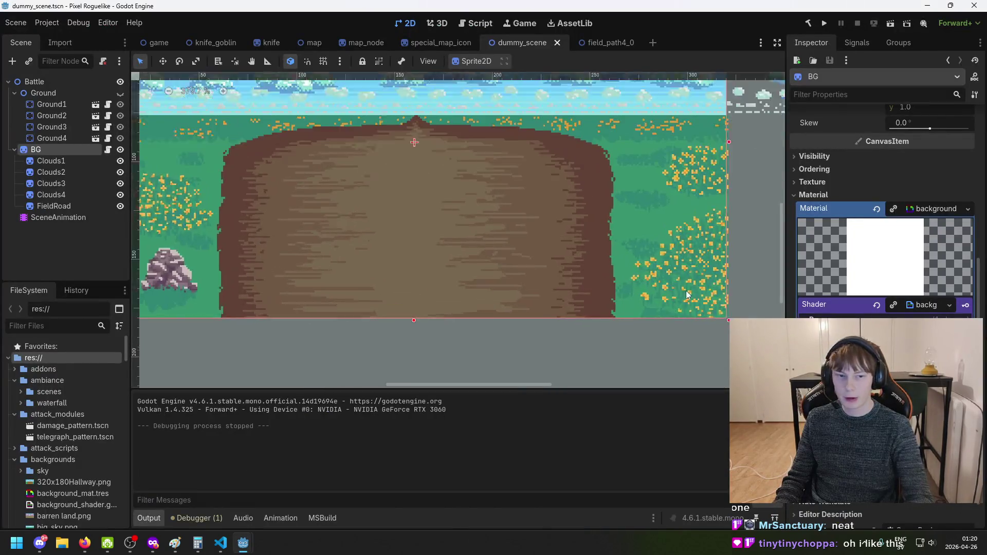
Move the FieldRoad sprite in the 2D viewport until it sits at position (0, 0)
scroll(686, 294, "up", 3)
left_click_drag(703, 317, 699, 317)
key("ctrl+z")
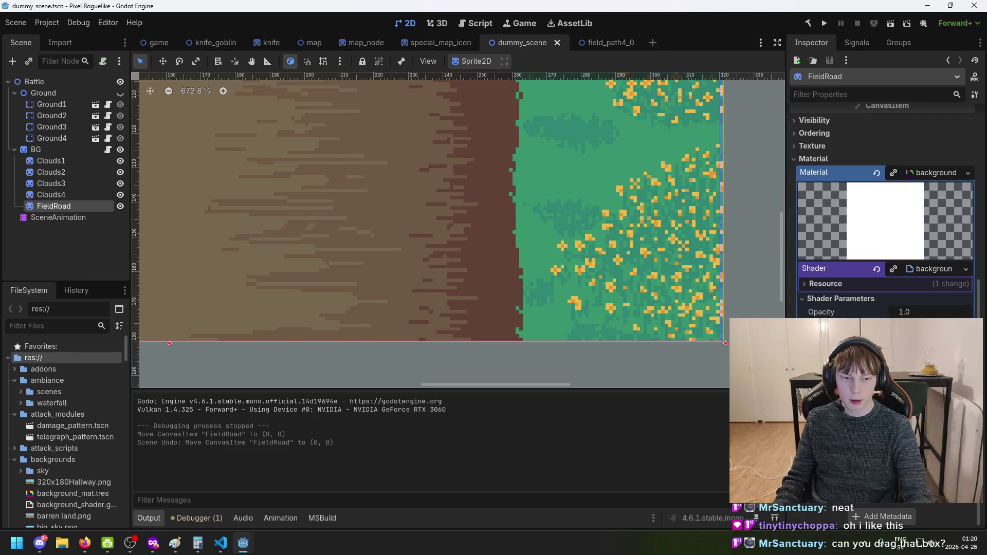
scroll(681, 290, "down", 5)
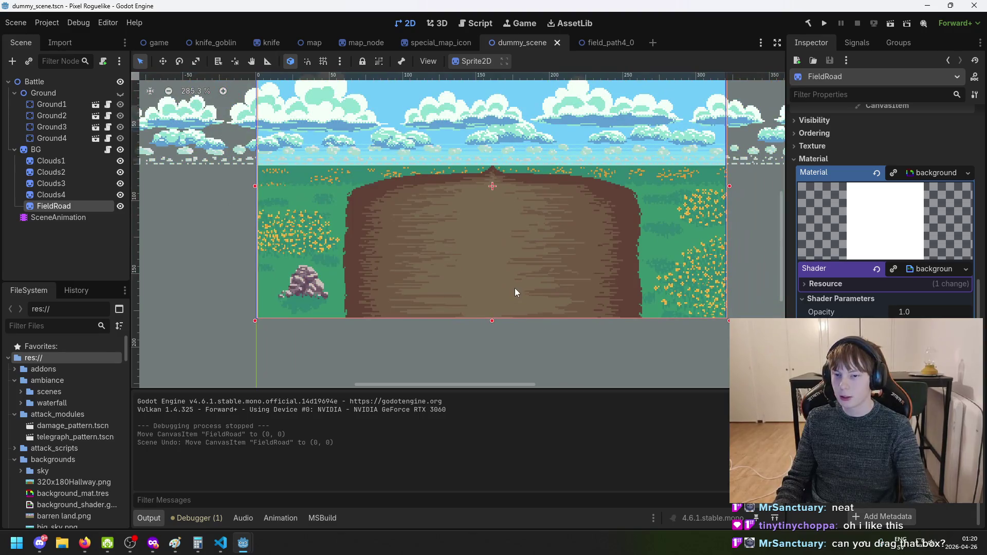
left_click_drag(513, 288, 516, 290)
scroll(722, 285, "up", 6)
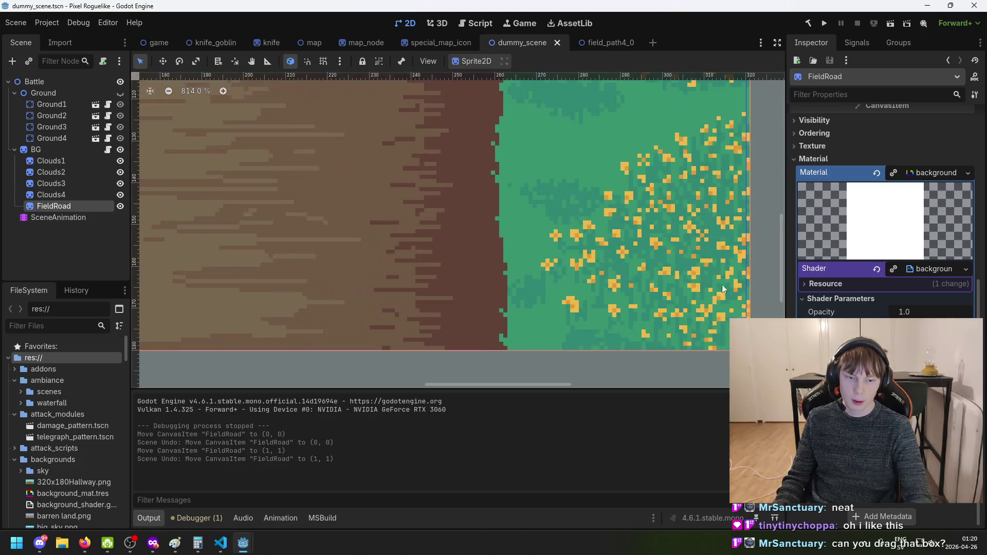
left_click_drag(777, 300, 643, 251)
left_click_drag(582, 290, 580, 290)
Save the scene and run the game to test the backgrounds
scroll(679, 303, "down", 4)
key("ctrl+s")
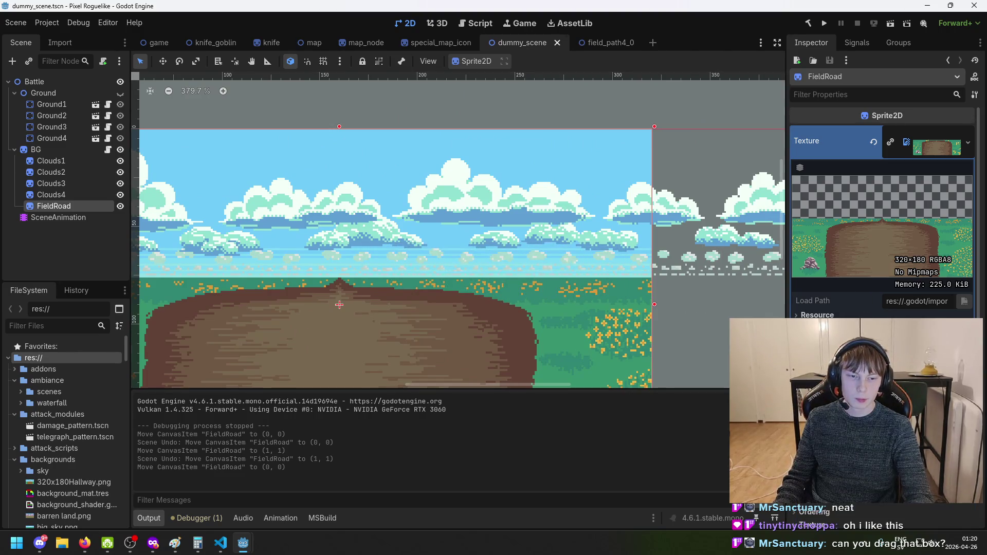
left_click(824, 24)
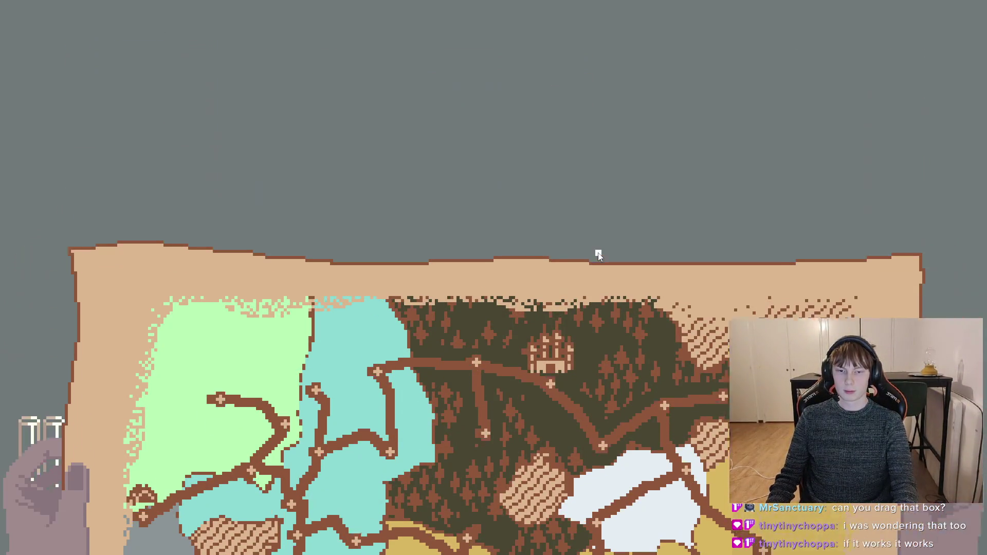
key("m")
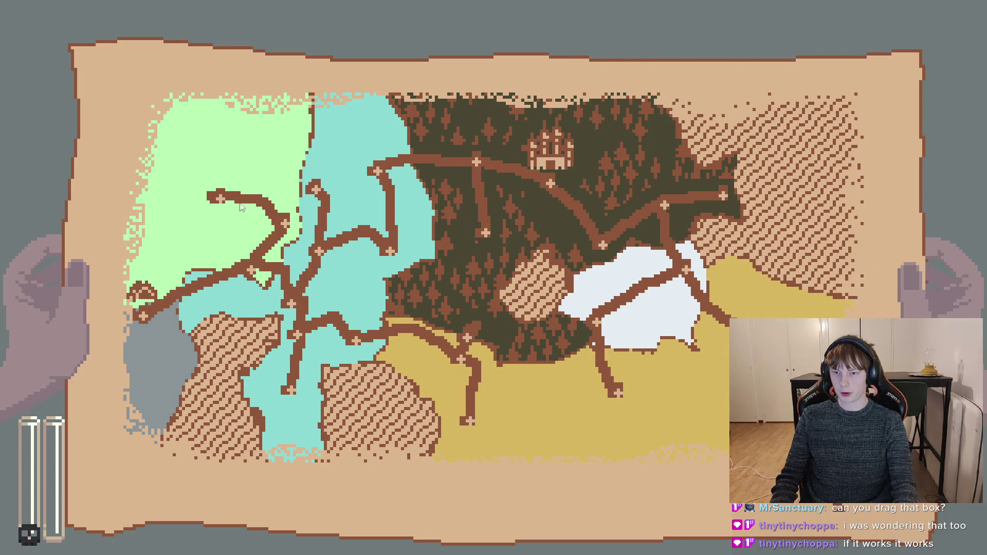
key("m")
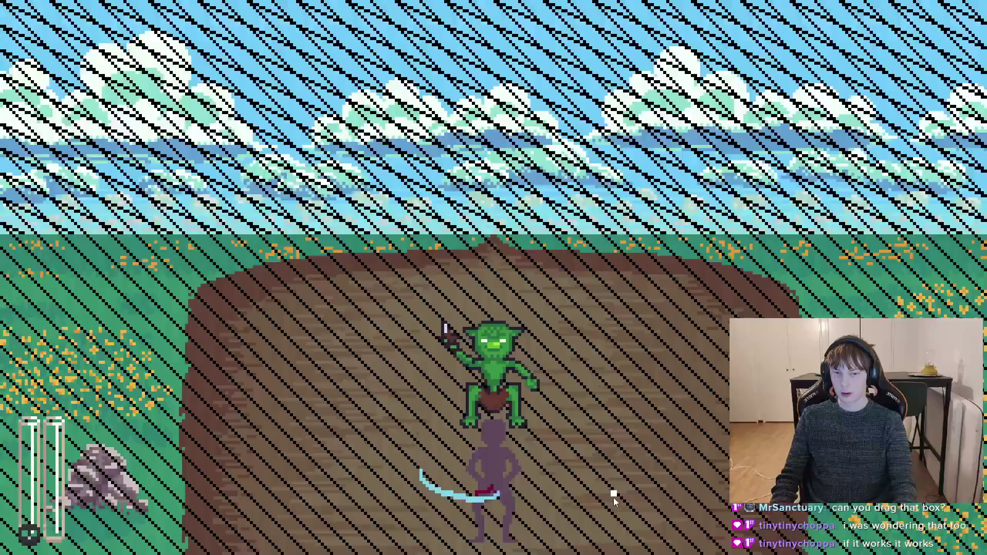
key("m")
key("m")
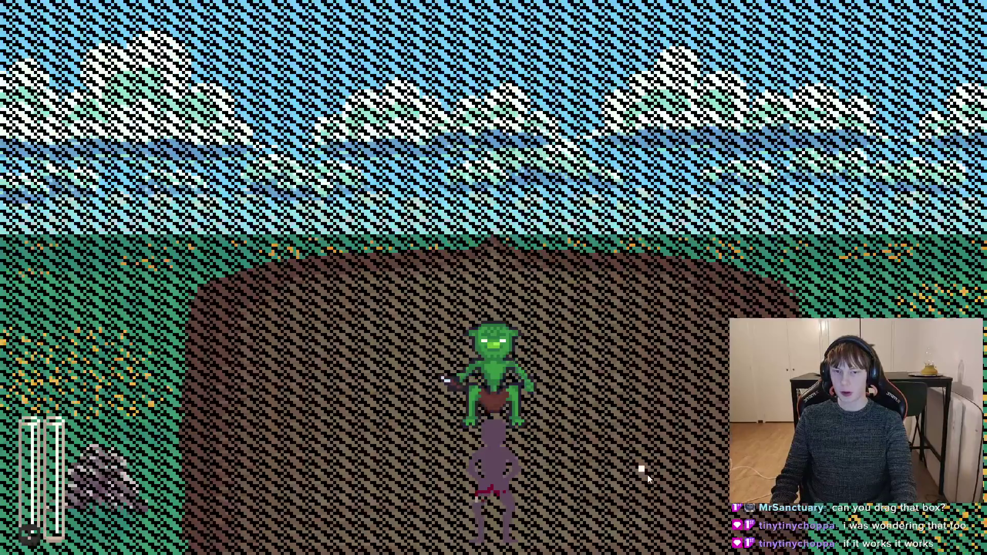
key("m")
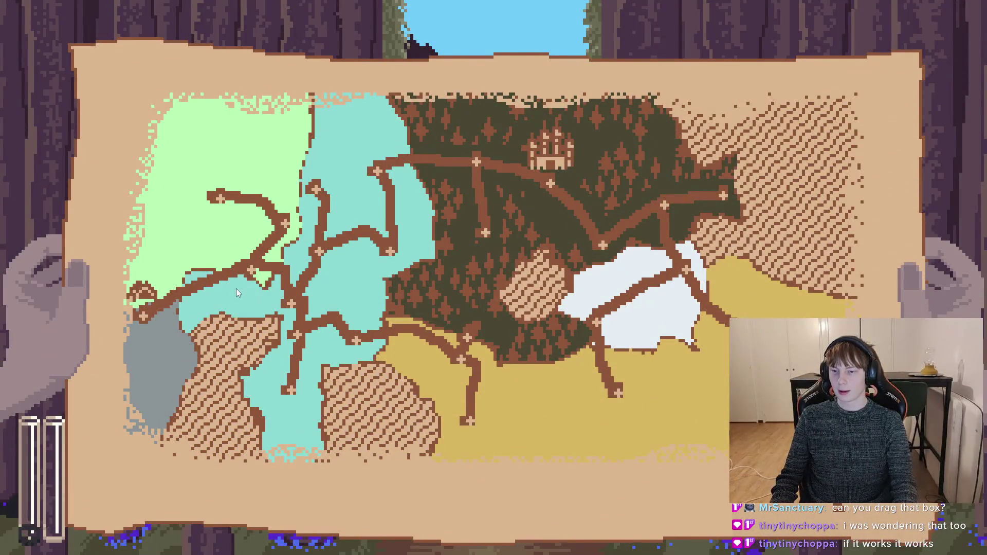
key("m")
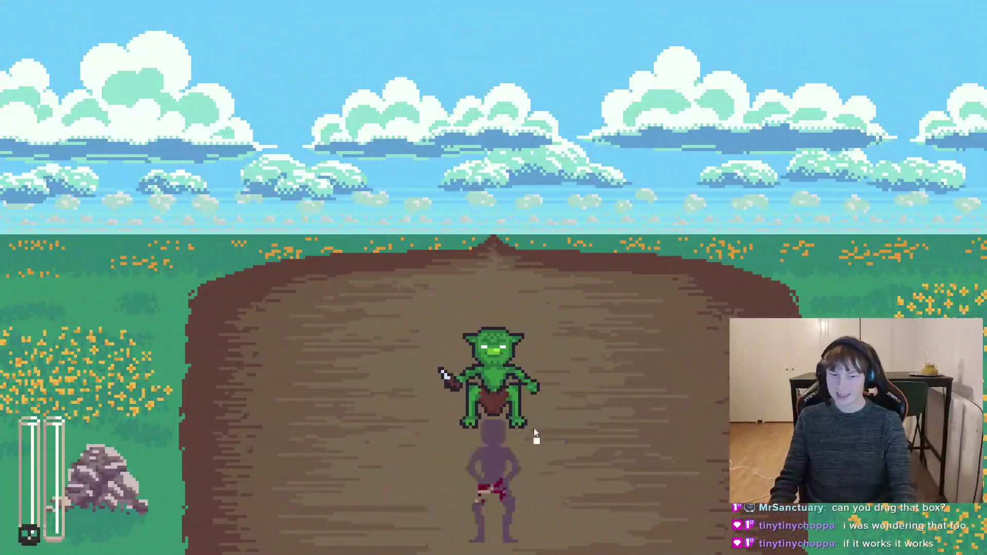
key("m")
key("m")
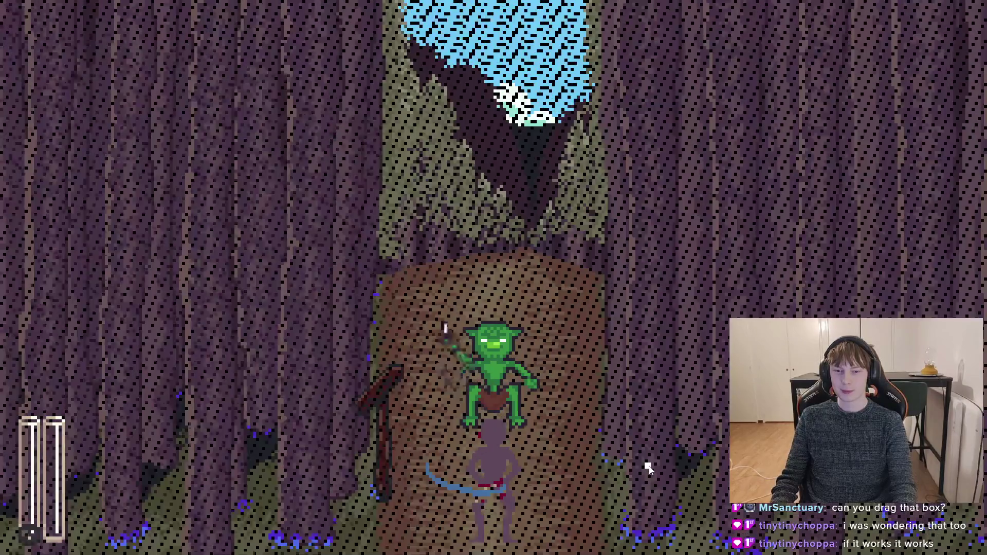
key("m")
key("m")
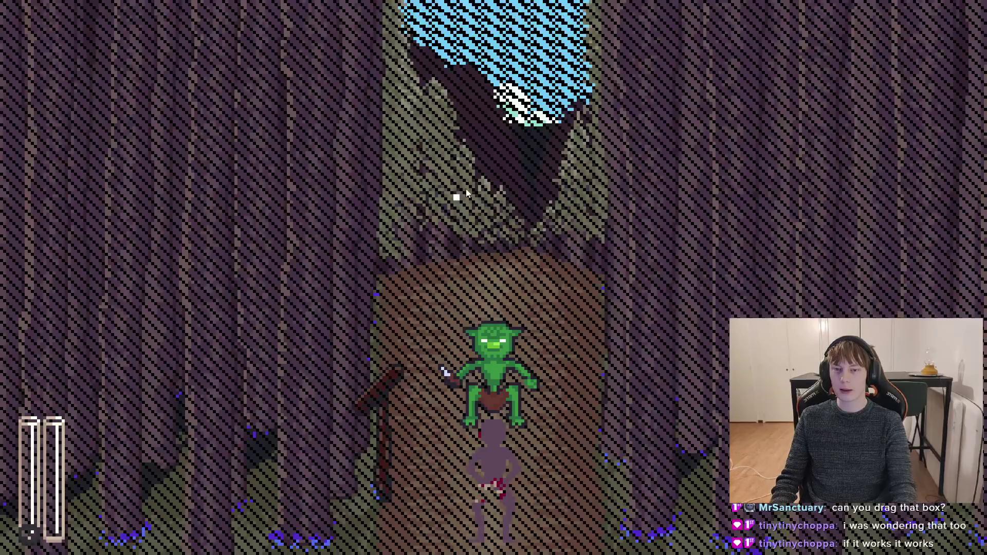
key("m")
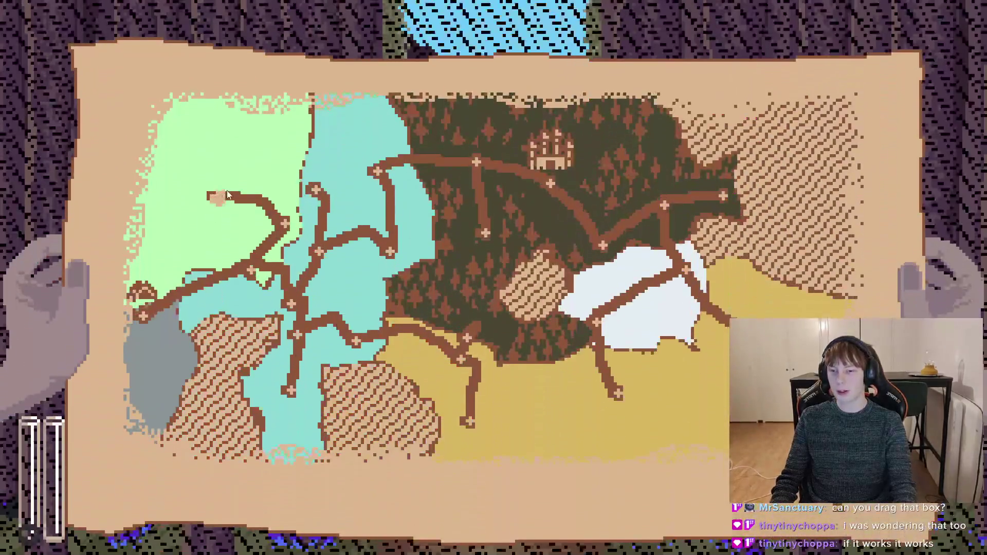
left_click(227, 191)
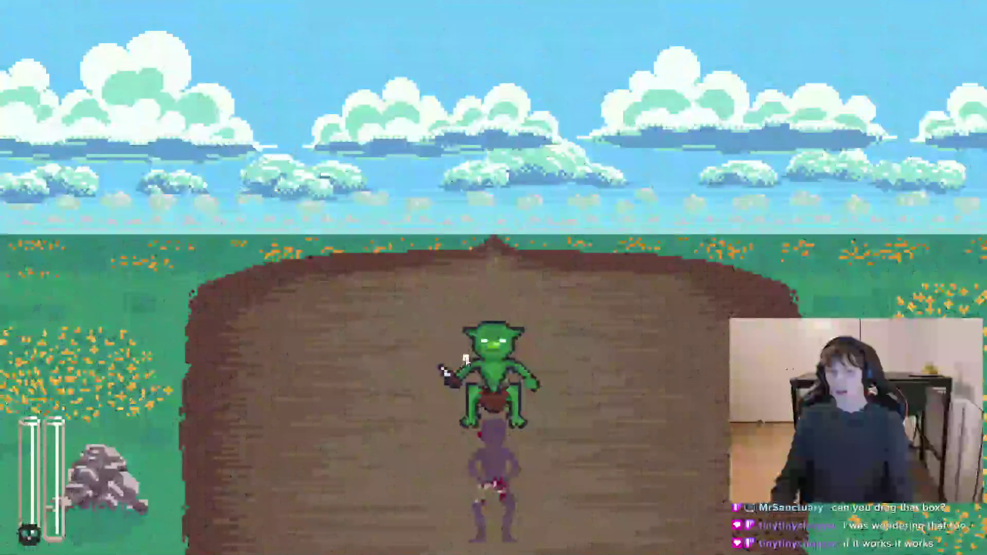
key("m")
left_click(480, 249)
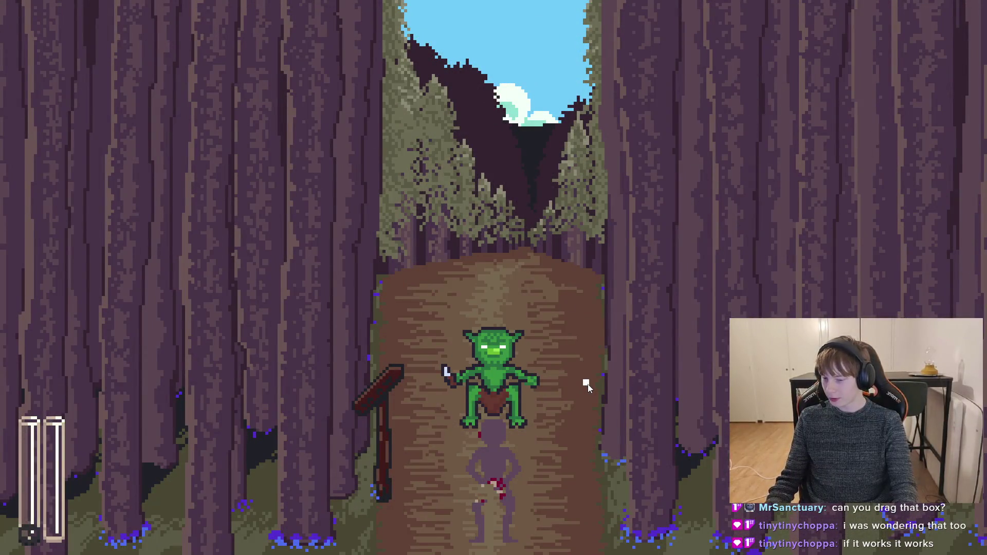
key("F8")
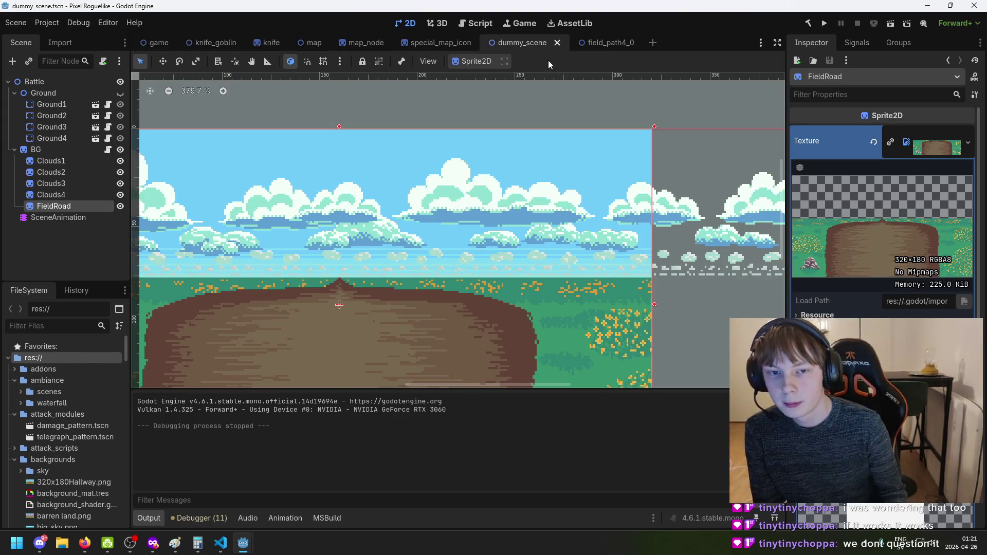
Return to dummy_scene and open the SceneAnimation's Fade In animation
scroll(765, 261, "down", 5)
scroll(882, 231, "down", 3)
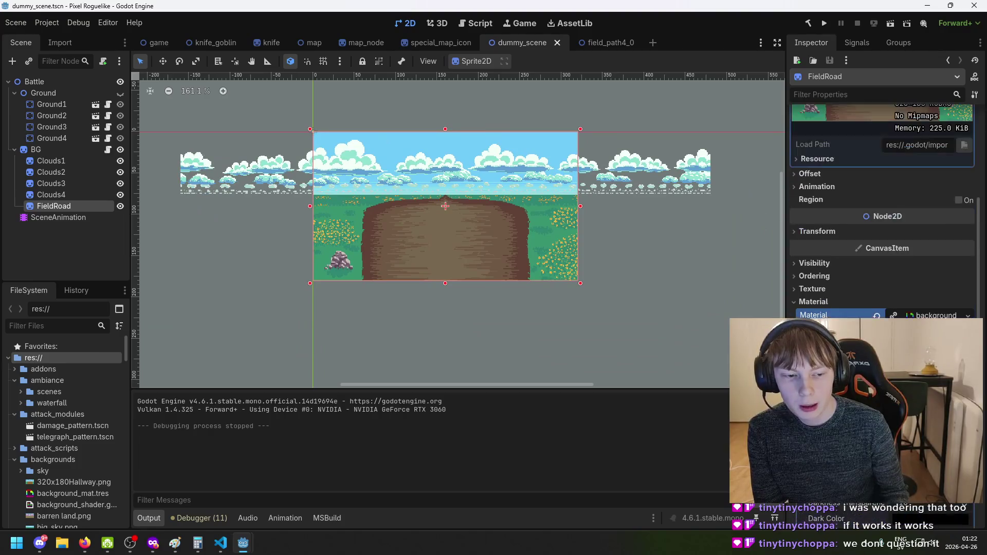
left_click(156, 45)
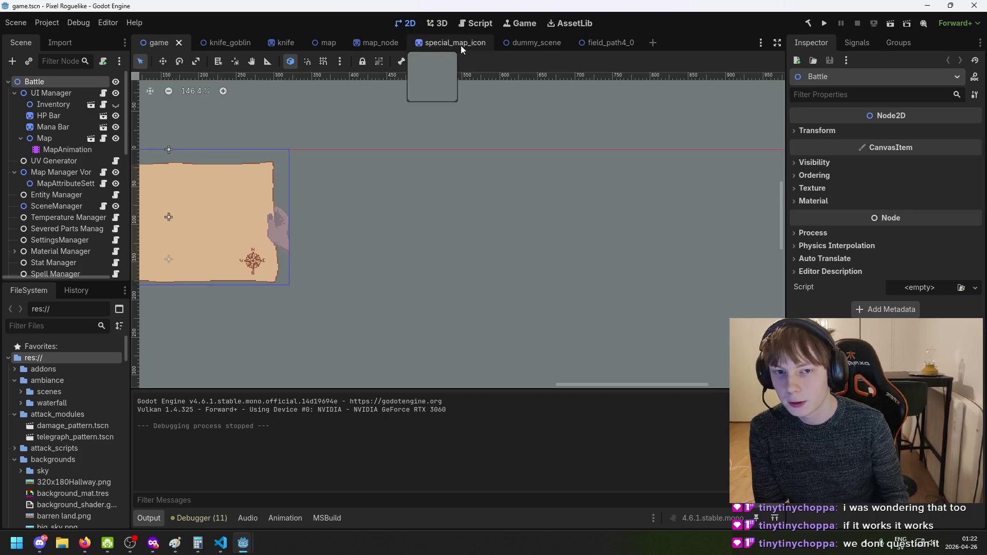
left_click(537, 43)
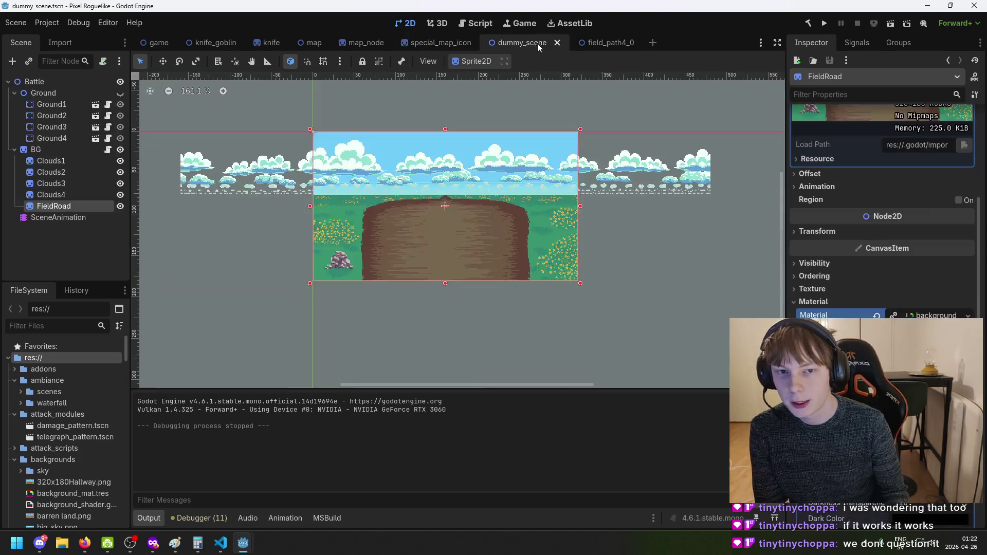
left_click(73, 217)
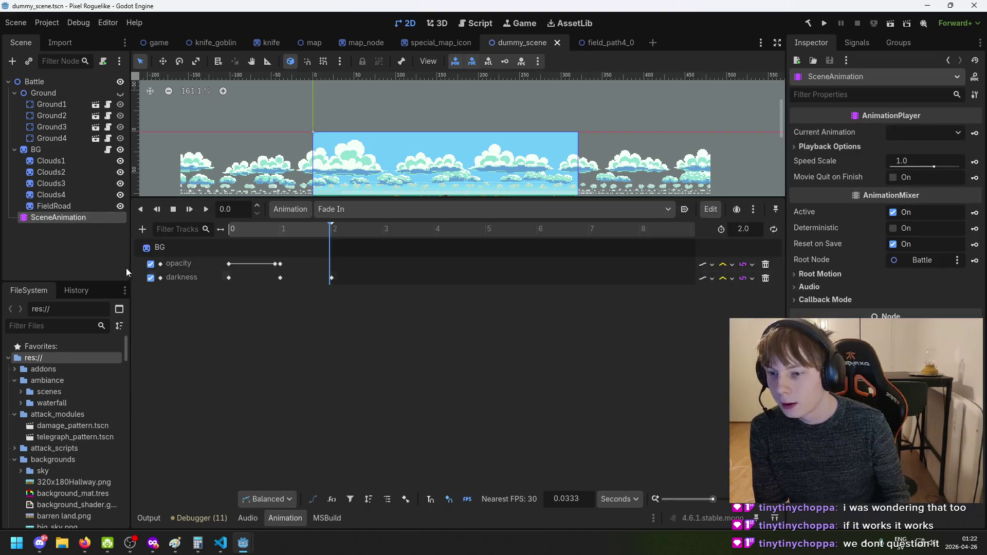
Scrub the Fade In preview and inspect the opacity keys at 0 and 0.9 seconds
left_click_drag(287, 230, 236, 228)
left_click(229, 264)
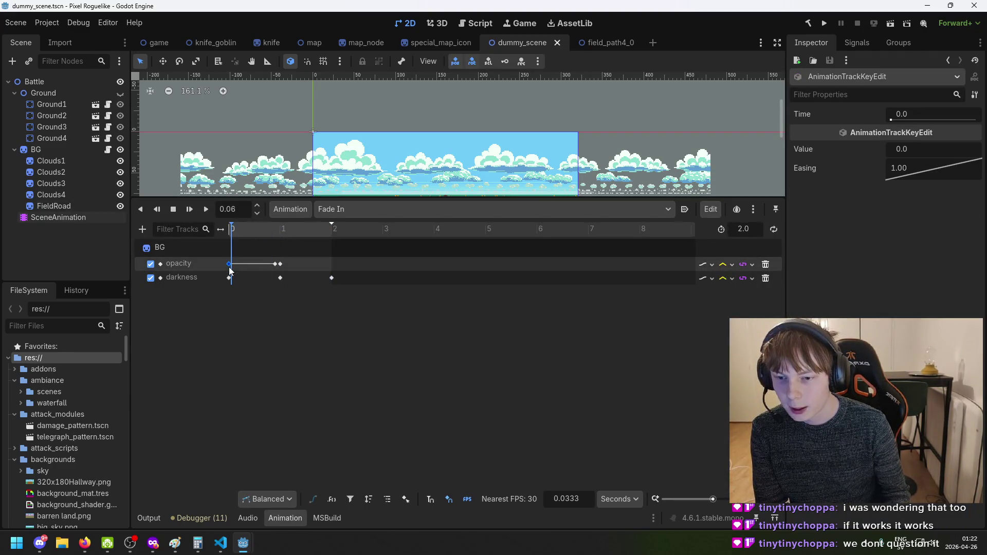
left_click(275, 265)
left_click(231, 230)
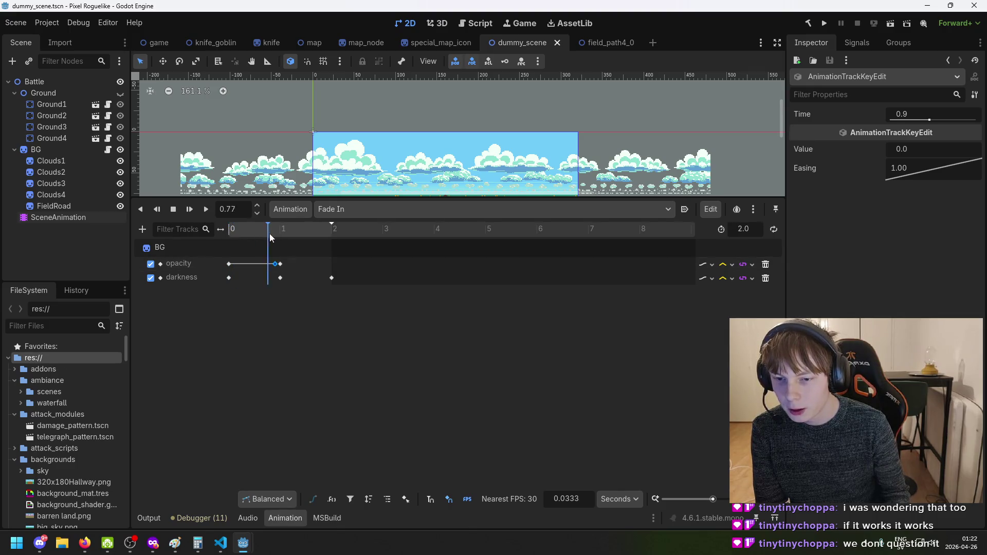
left_click_drag(338, 236, 236, 236)
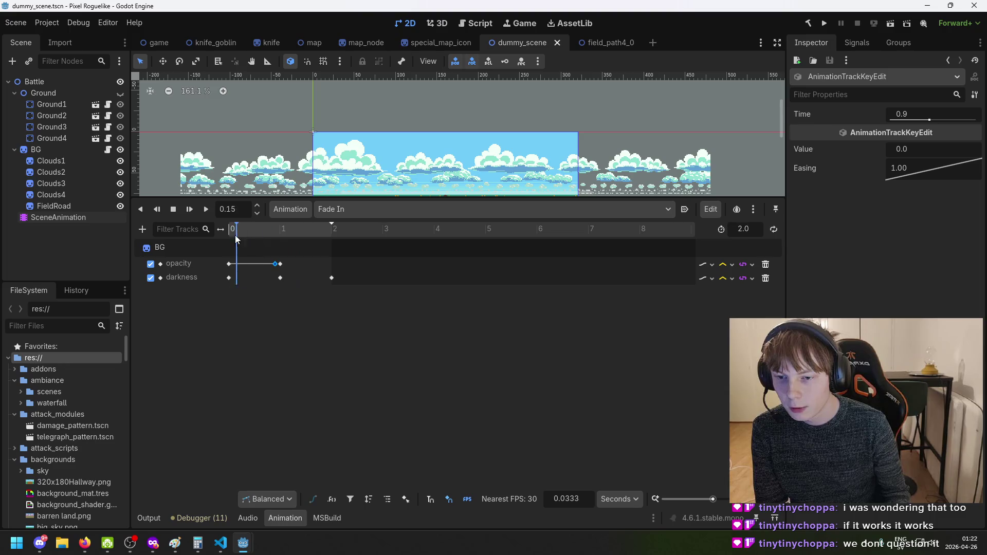
left_click(230, 277)
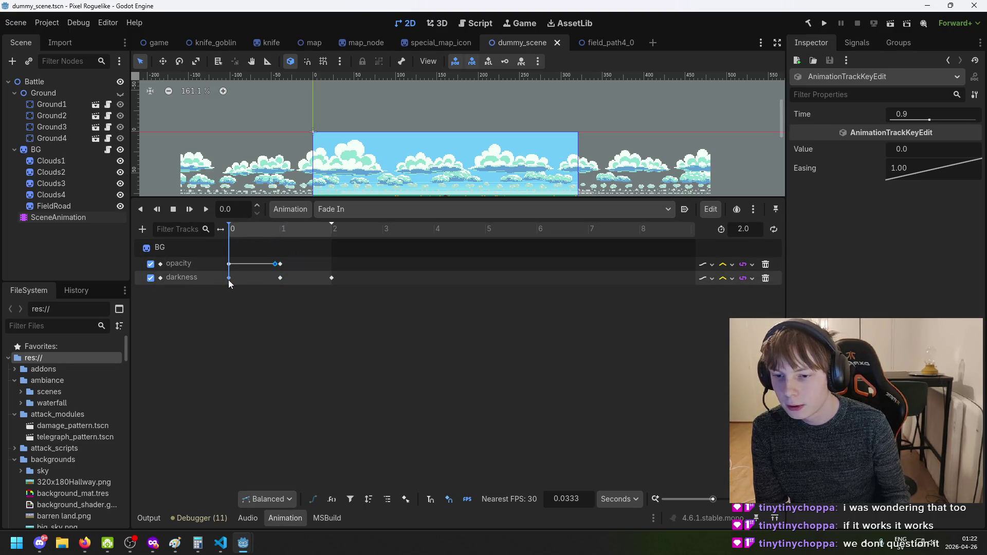
Select the darkness key at time 0 and bend its easing curve in the Inspector
left_click(229, 279)
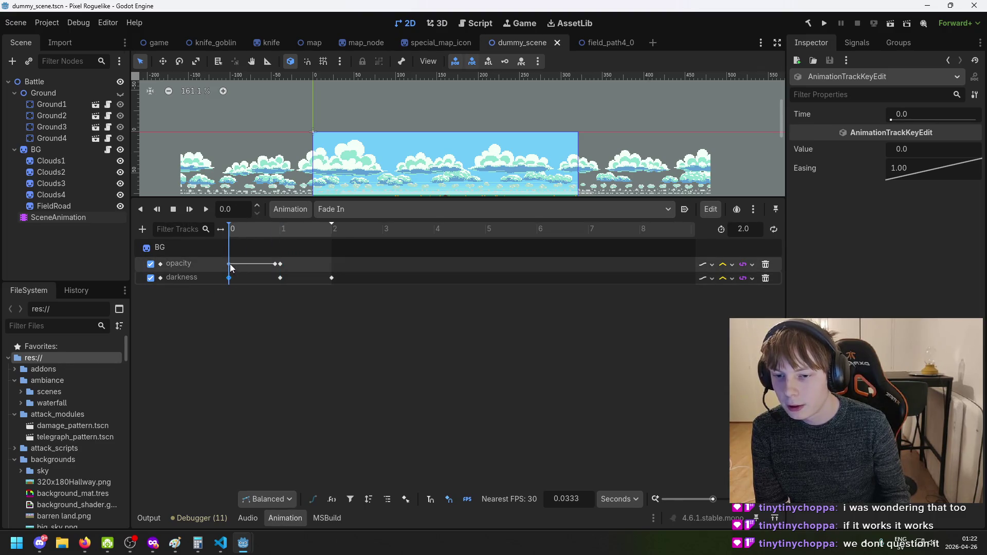
left_click(248, 231)
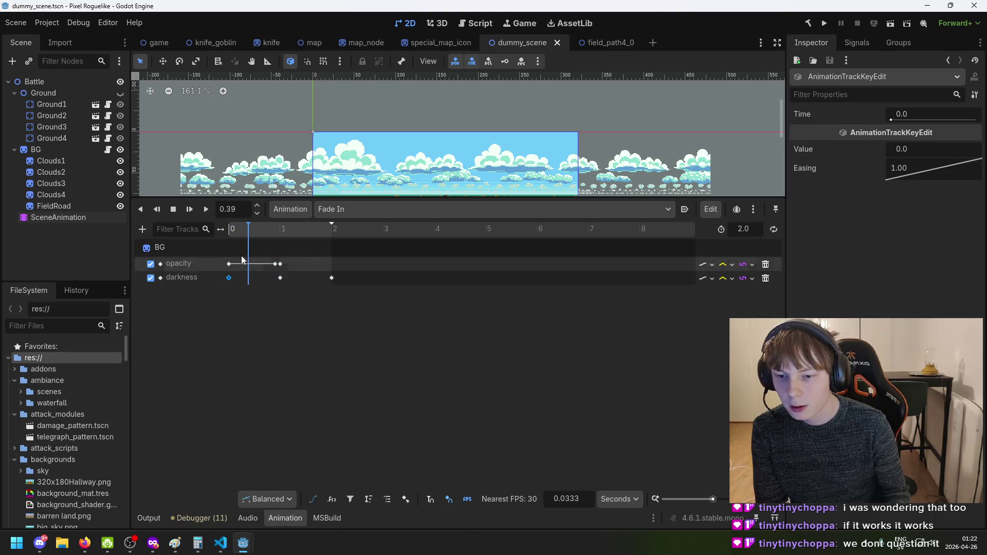
left_click_drag(245, 230, 238, 276)
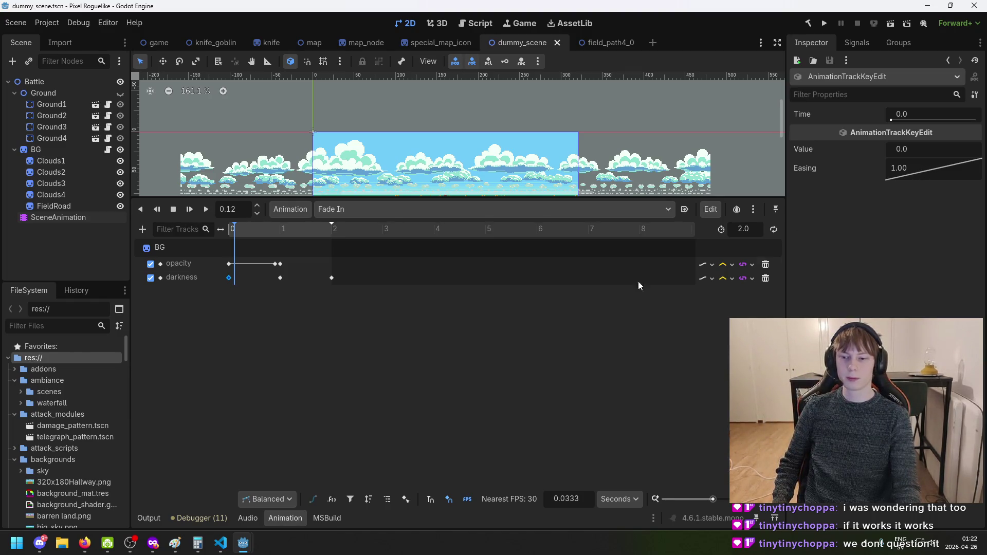
mouse_move(933, 169)
left_mouse_down()
mouse_move(947, 172)
mouse_move(944, 144)
mouse_move(935, 144)
left_mouse_up()
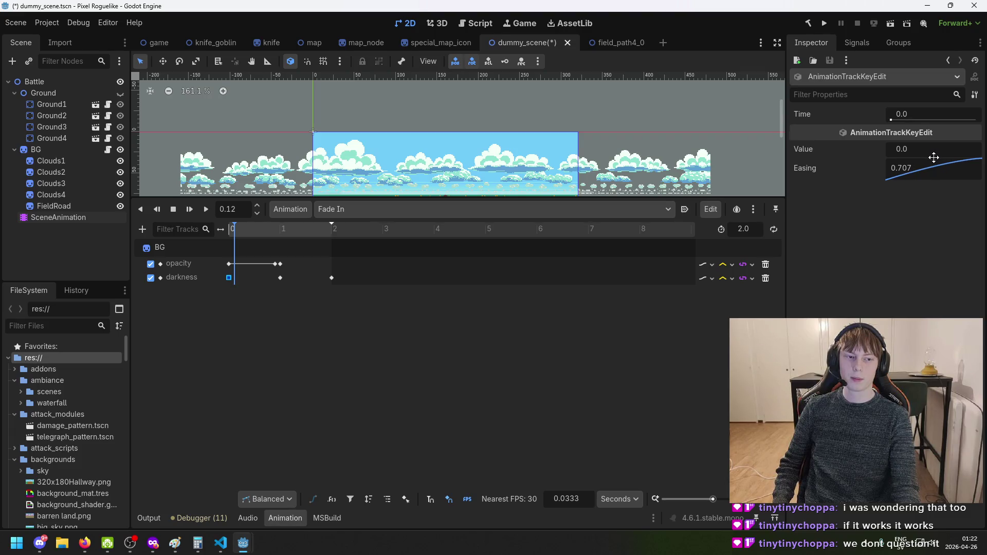
mouse_move(934, 157)
left_mouse_down()
mouse_move(951, 156)
mouse_move(933, 98)
left_mouse_up()
Check the darkness keys at 2, 1 and 0 seconds, leaving the first key unchanged
left_click(332, 229)
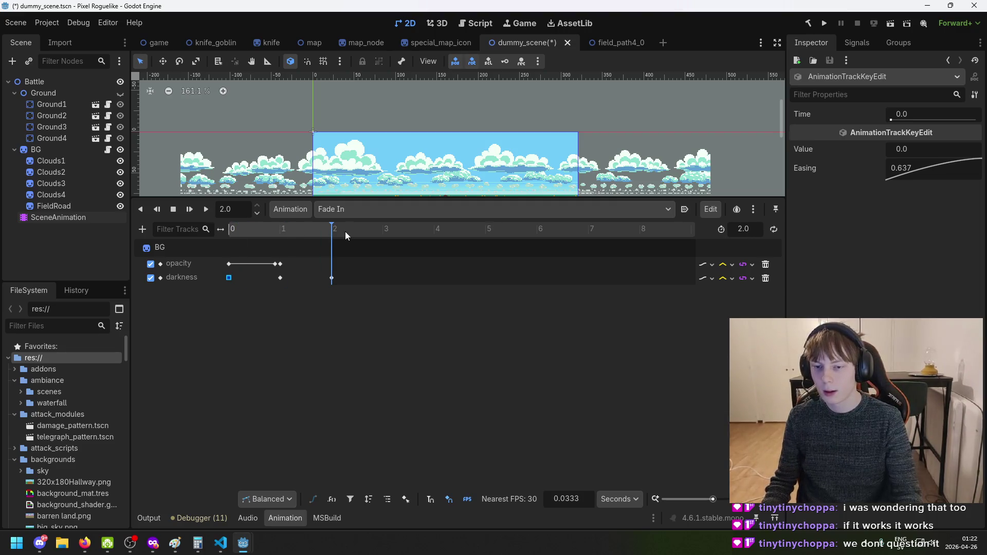
left_click(332, 277)
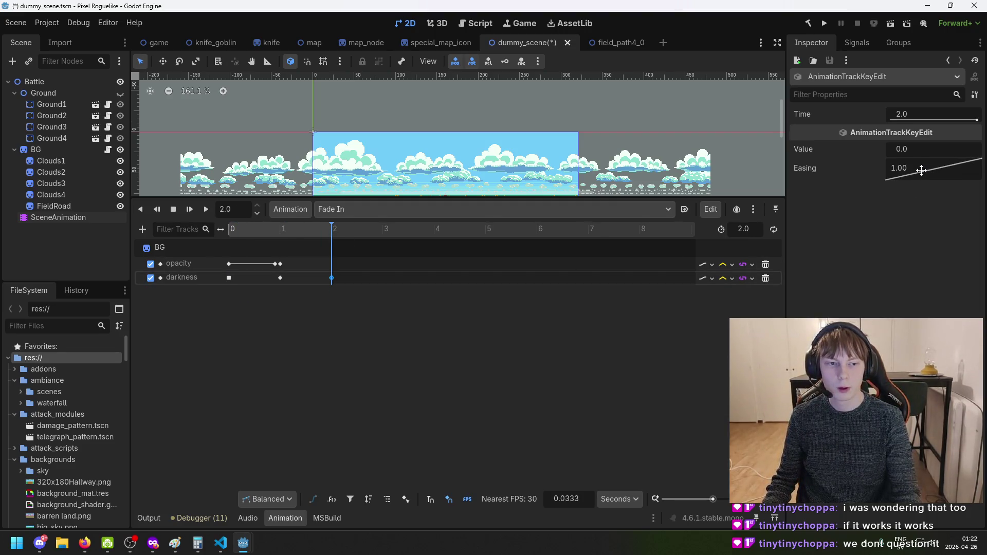
left_click(281, 278)
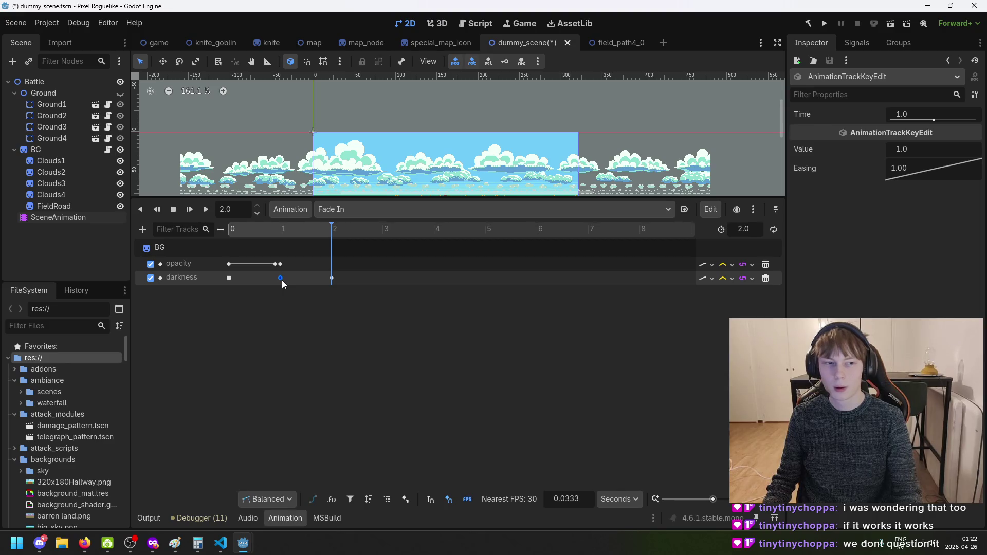
left_click(231, 278)
right_click(232, 279)
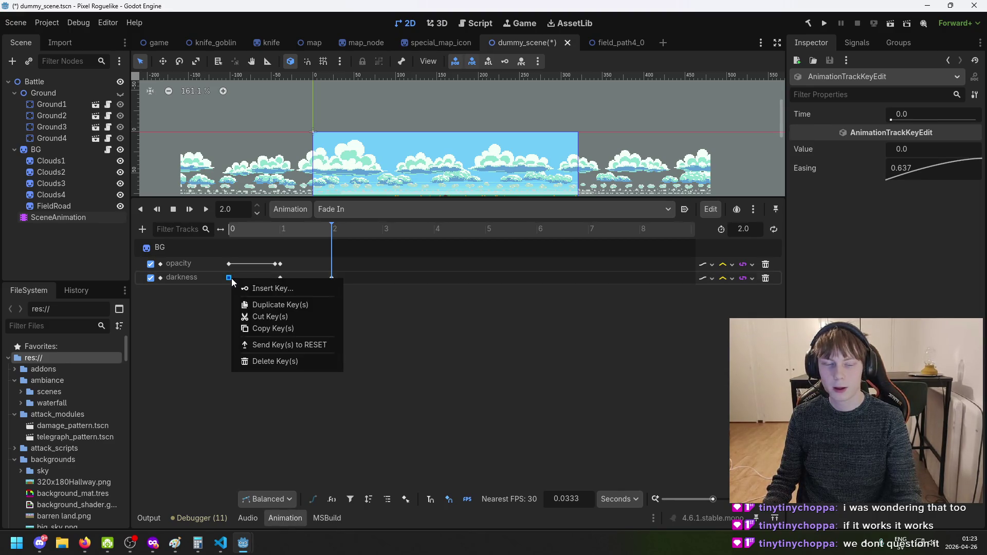
left_click(304, 239)
left_click(235, 244)
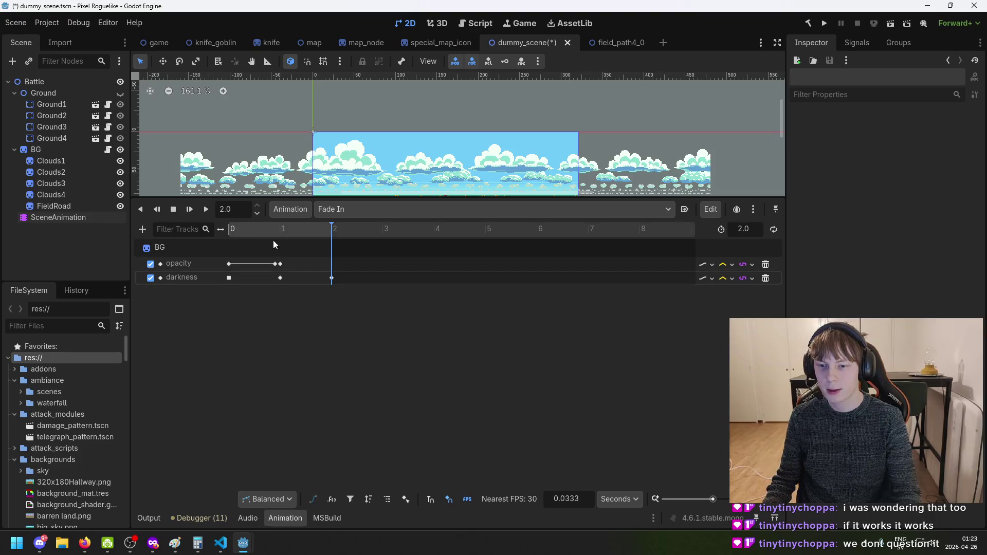
Set the first darkness key's easing to the Linear preset
left_click(303, 229)
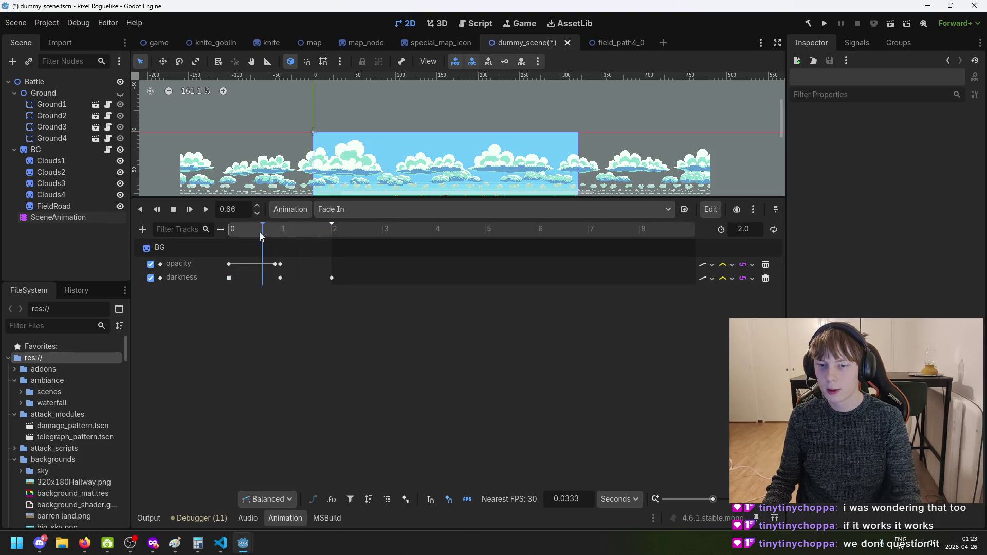
left_click(229, 278)
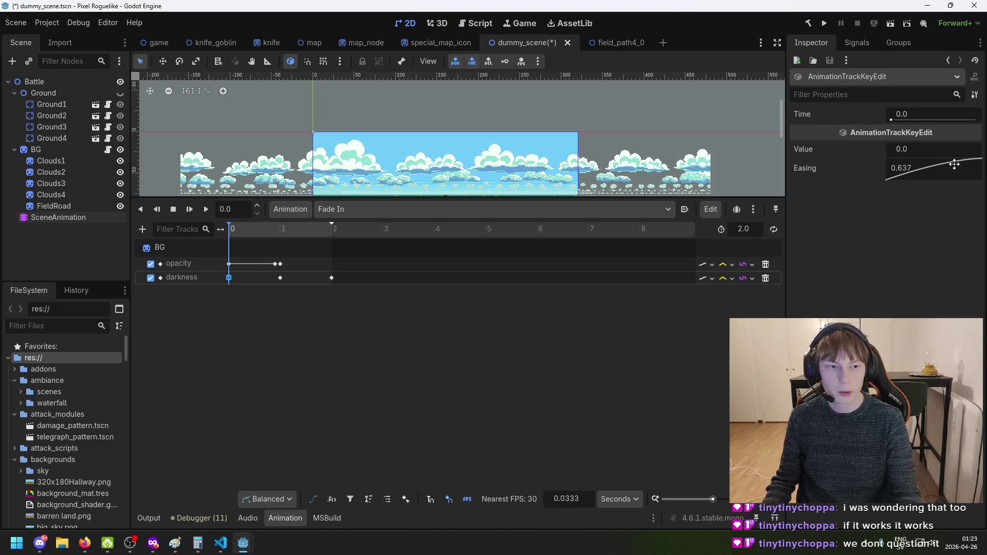
right_click(899, 166)
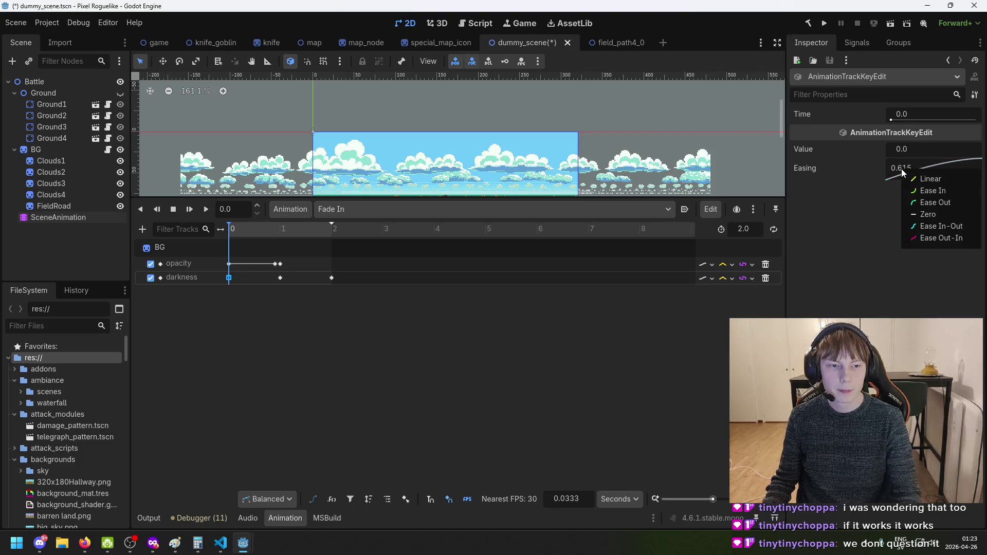
left_click(946, 181)
Give the 1-second darkness key an Ease In-Out easing curve
left_click(280, 278)
left_click(248, 232)
right_click(905, 175)
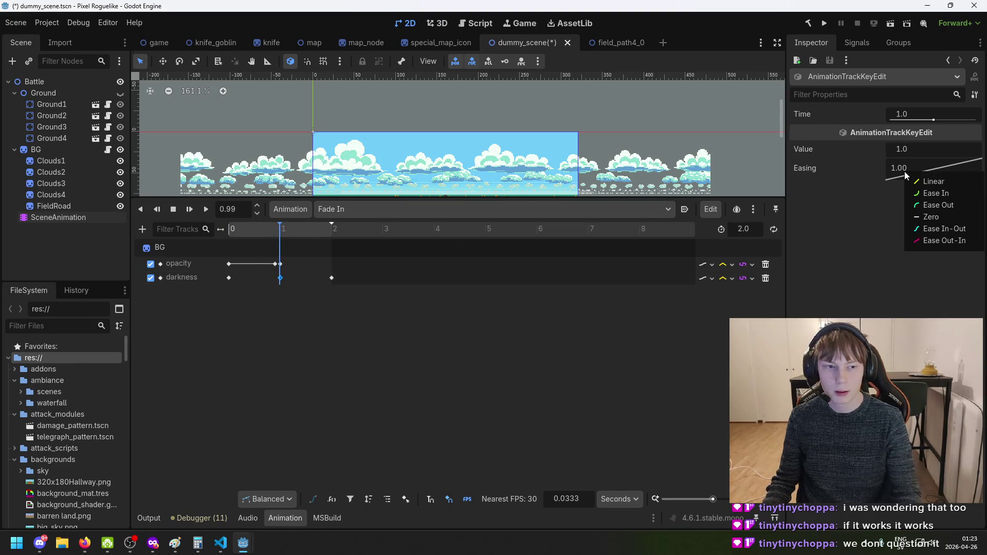
left_click(969, 233)
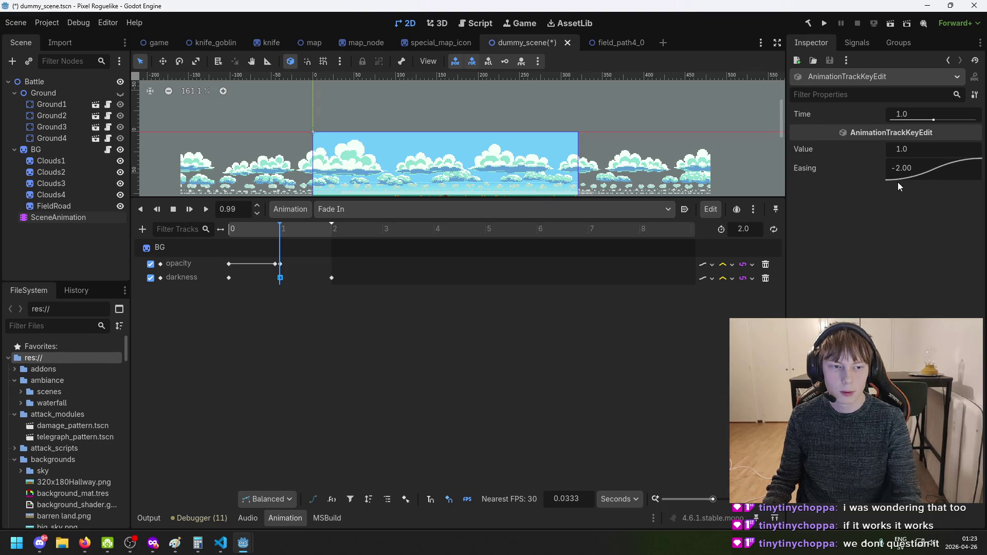
Preview the fade, save the scene and run the game
mouse_move(298, 233)
left_mouse_down()
mouse_move(236, 235)
mouse_move(336, 242)
mouse_move(312, 250)
left_mouse_up()
key("ctrl+s")
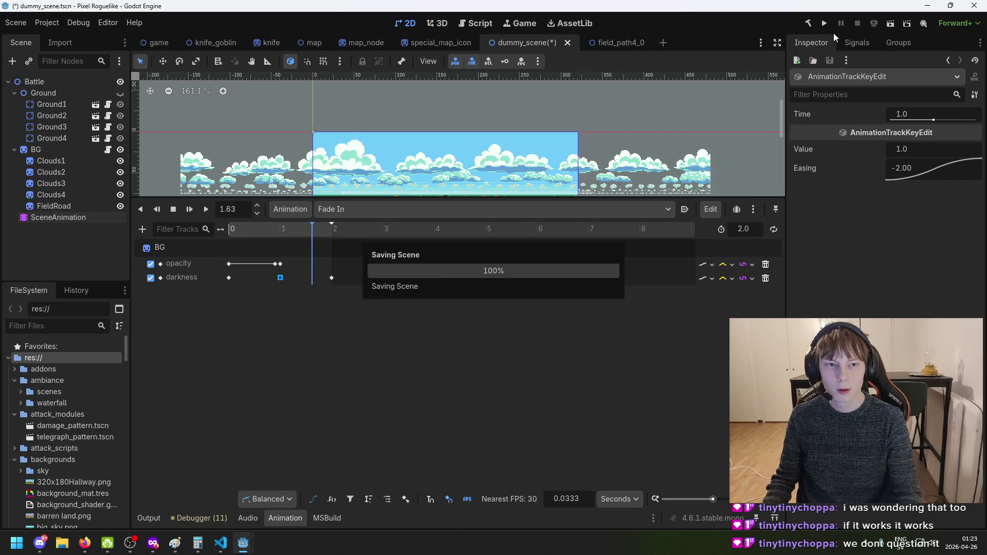
left_click(826, 23)
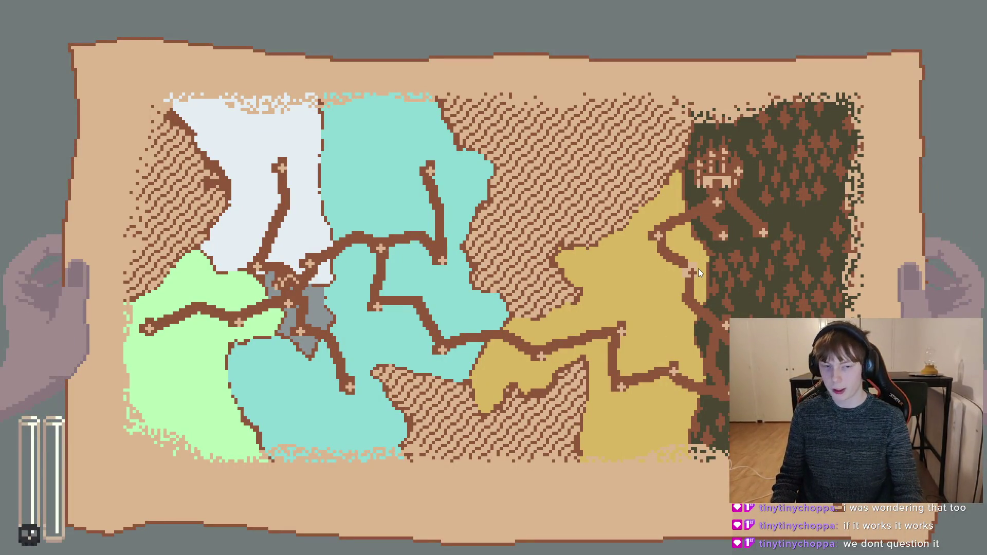
Use the in-game map to reach the forest and grassland battles, watching the dithered fade, then stop with F8
key("m")
key("m")
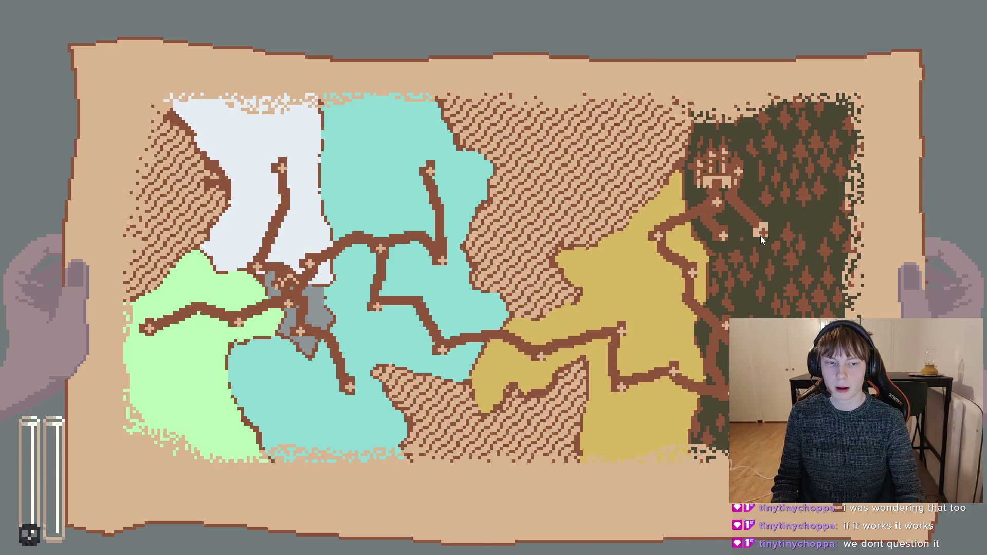
left_click(760, 236)
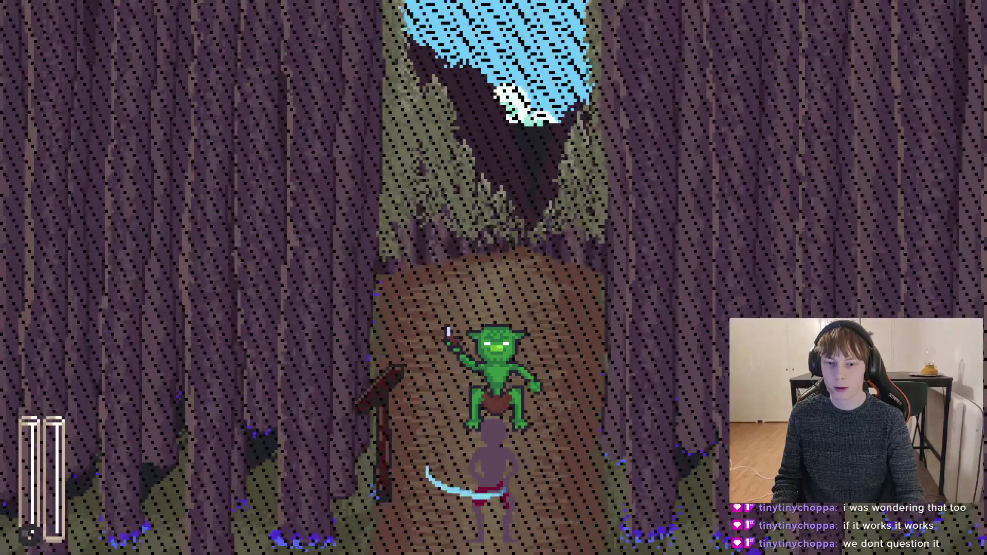
key("m")
key("m")
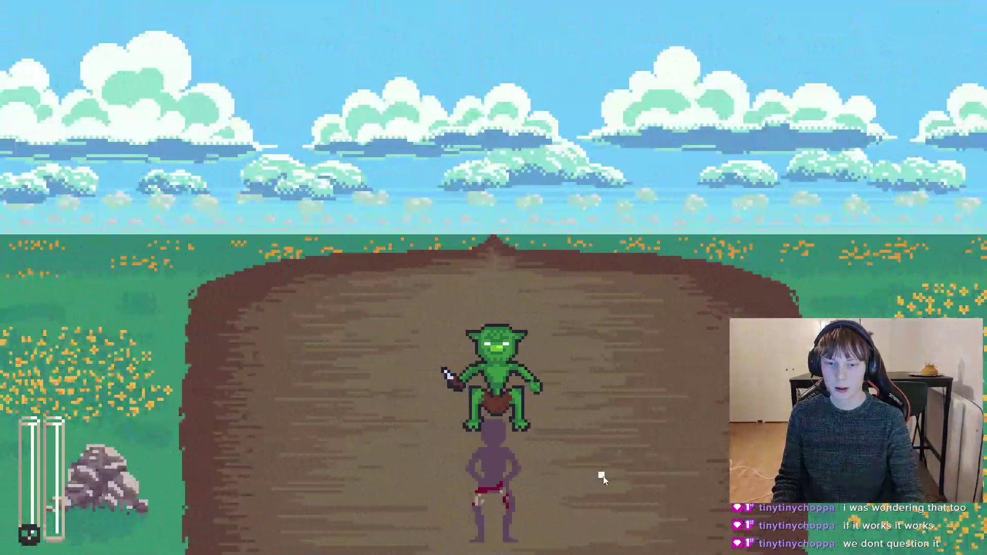
key("m")
key("m")
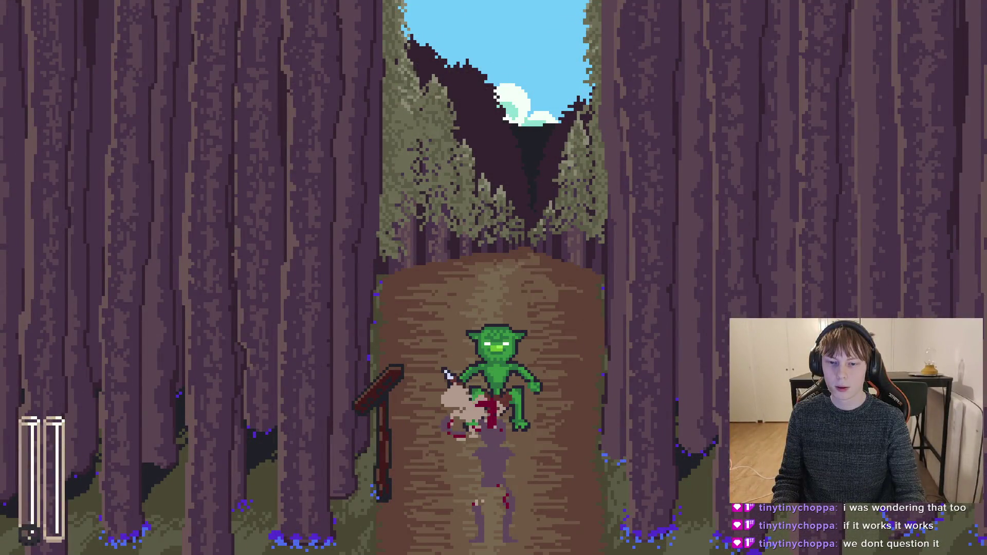
key("F8")
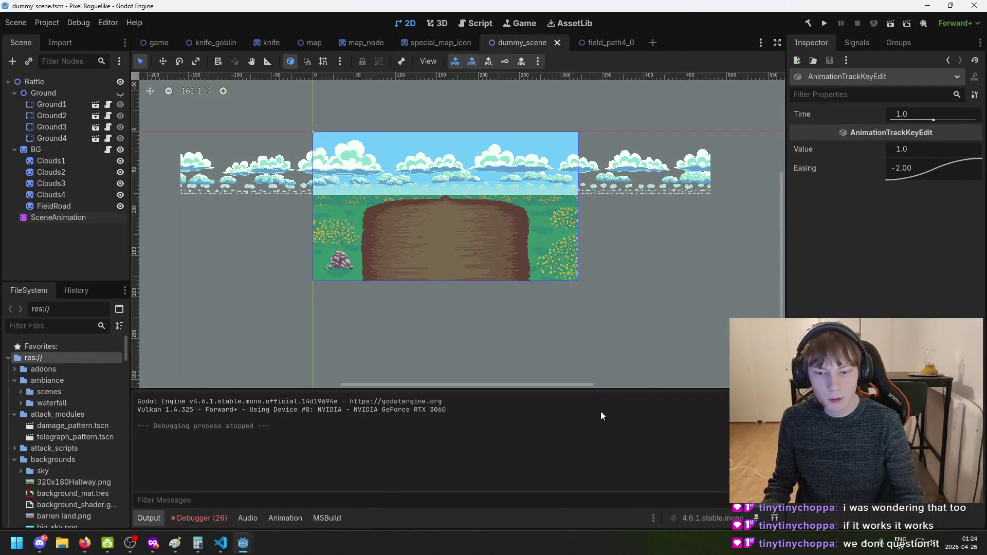
Select the darkness key at 1.0 s in the Fade In timeline and try its easing presets
left_click(57, 213)
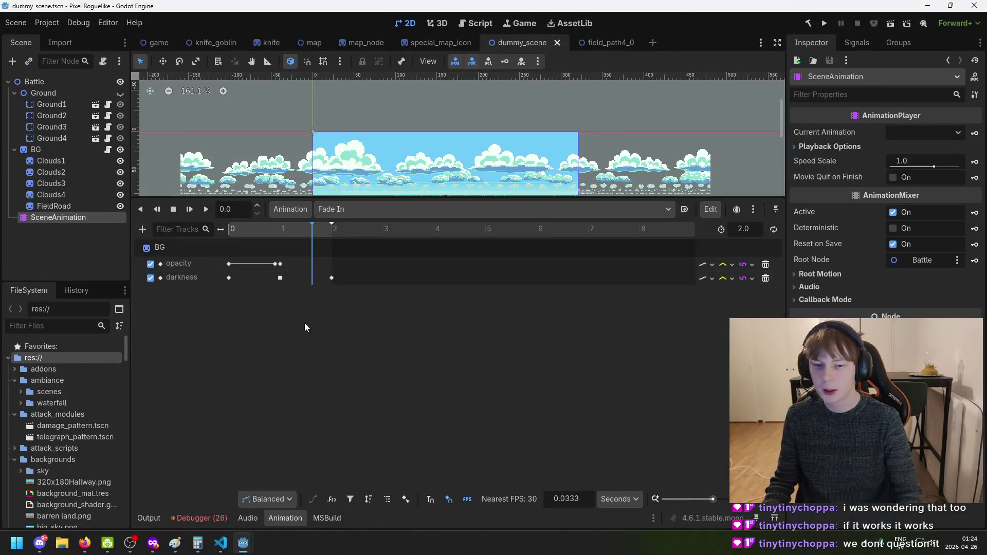
left_click(280, 278)
left_click(277, 230)
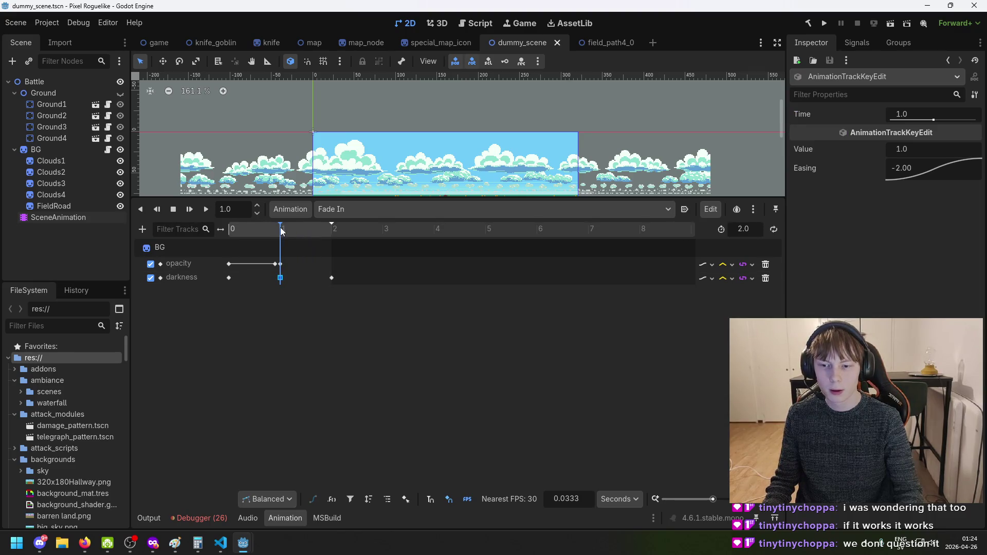
right_click(911, 175)
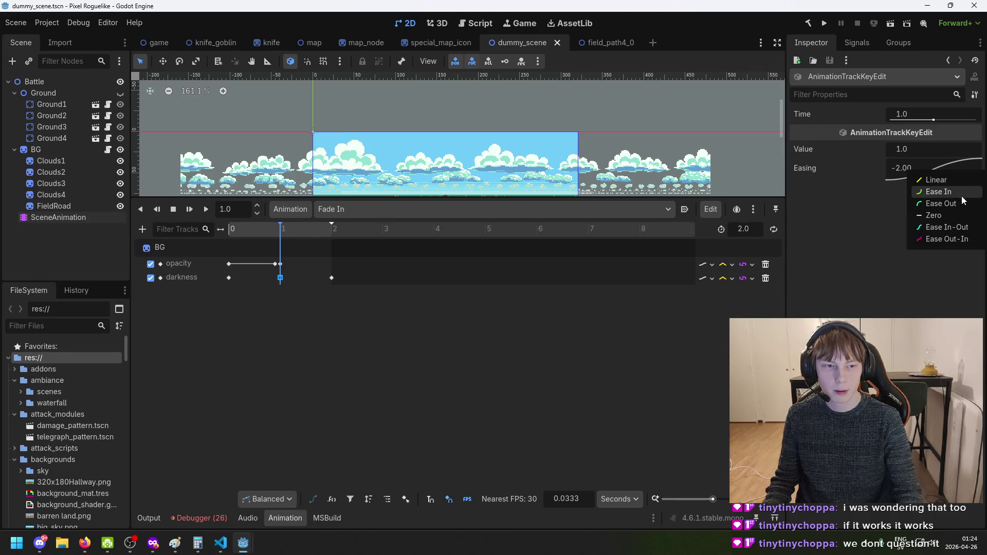
left_click(895, 211)
right_click(911, 176)
left_click(914, 221)
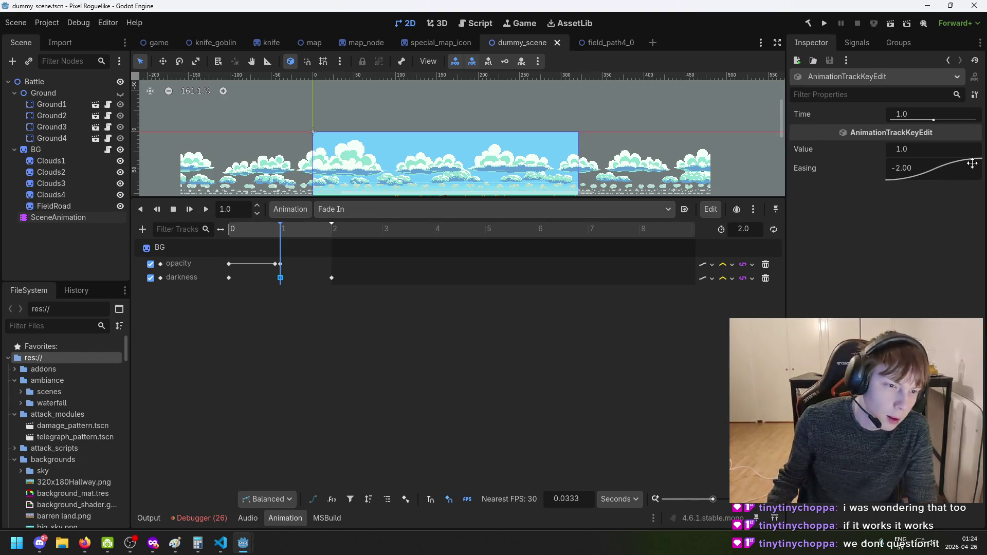
Apply the Ease In preset so easing becomes 2.00, save, and run the project
left_click_drag(967, 160, 968, 162)
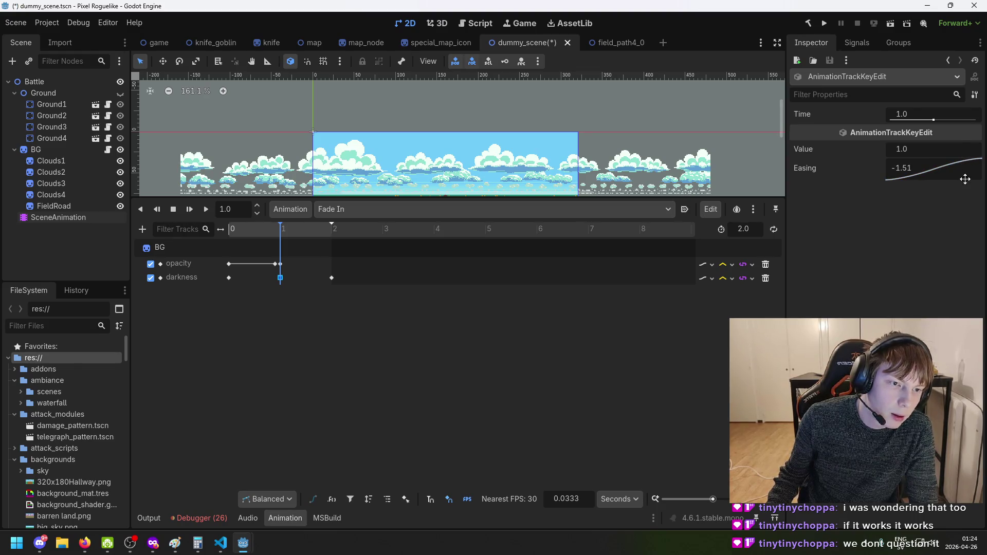
key("ctrl+z")
right_click(945, 168)
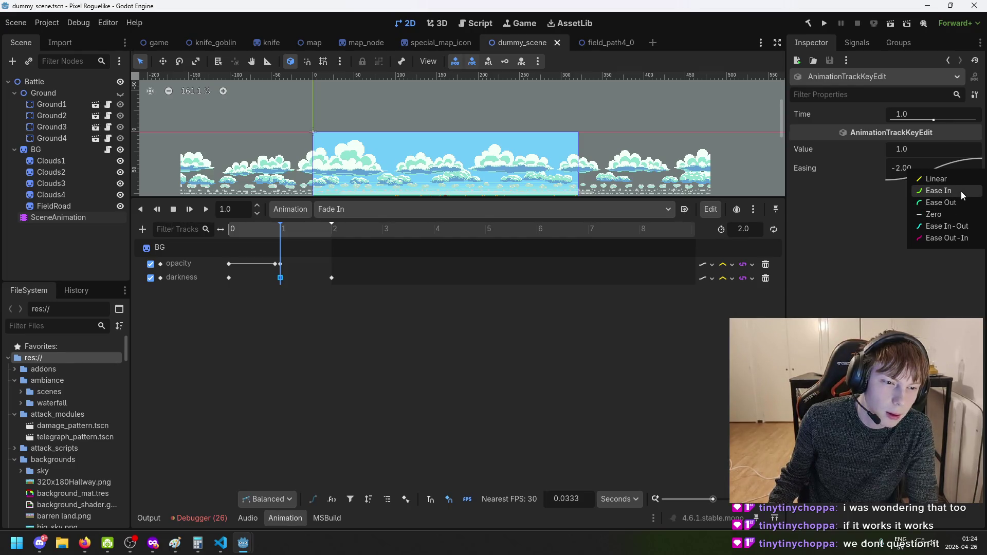
left_click(960, 191)
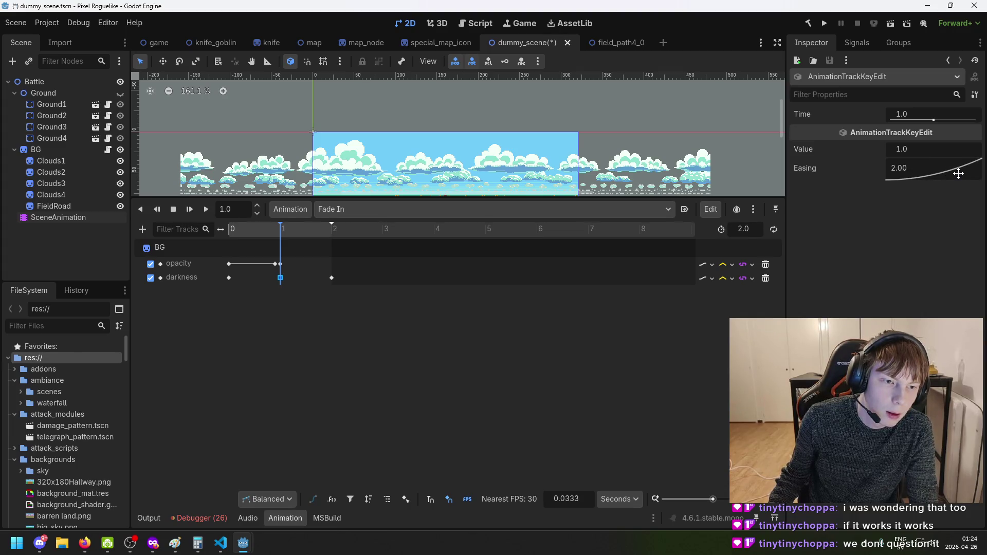
key("ctrl+s")
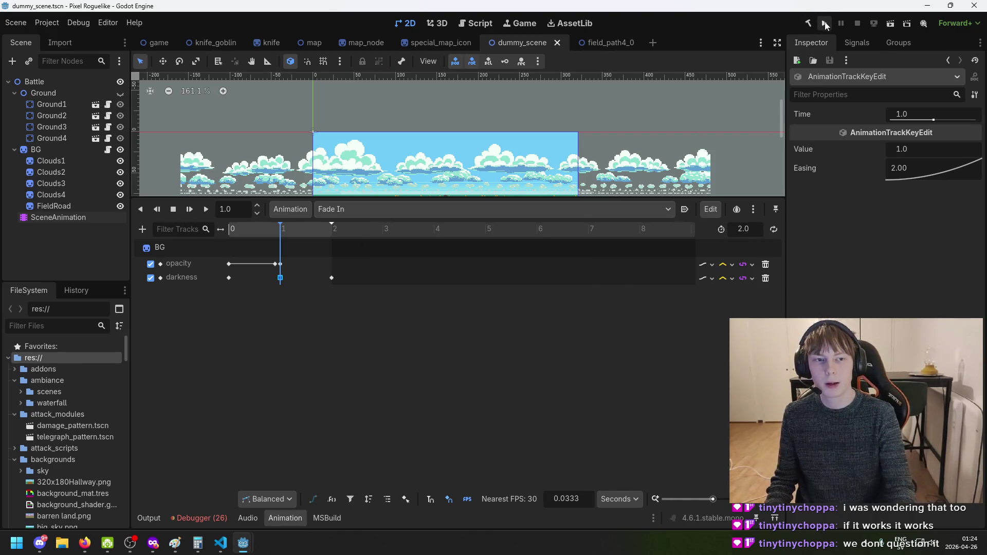
left_click(825, 25)
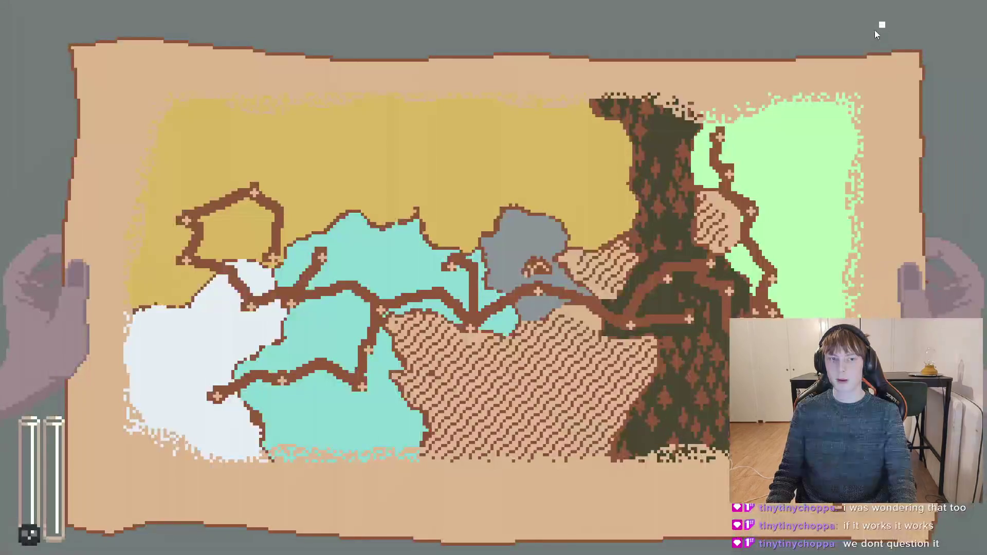
Toggle the map repeatedly in-game to watch the fades into the field battle, then quit with F8
key("m")
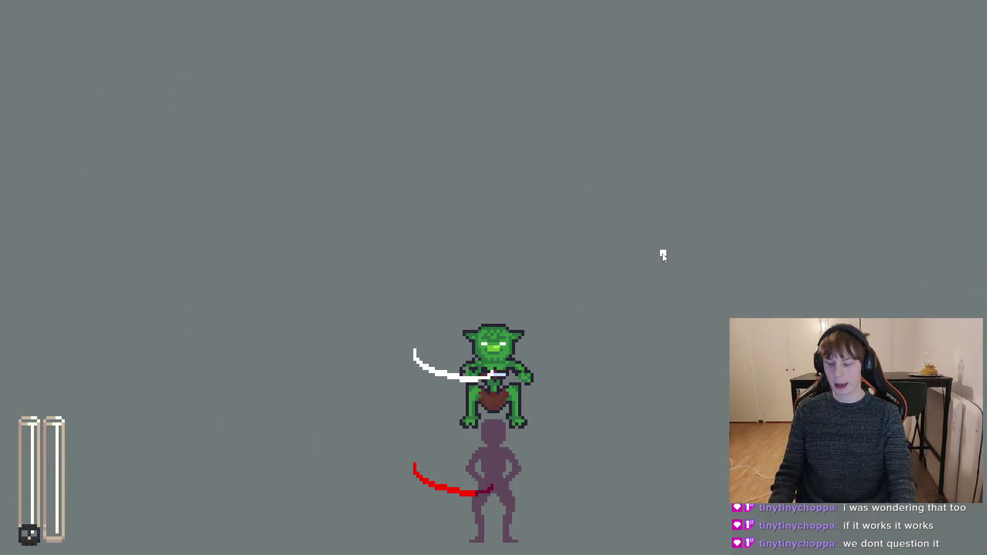
key("m")
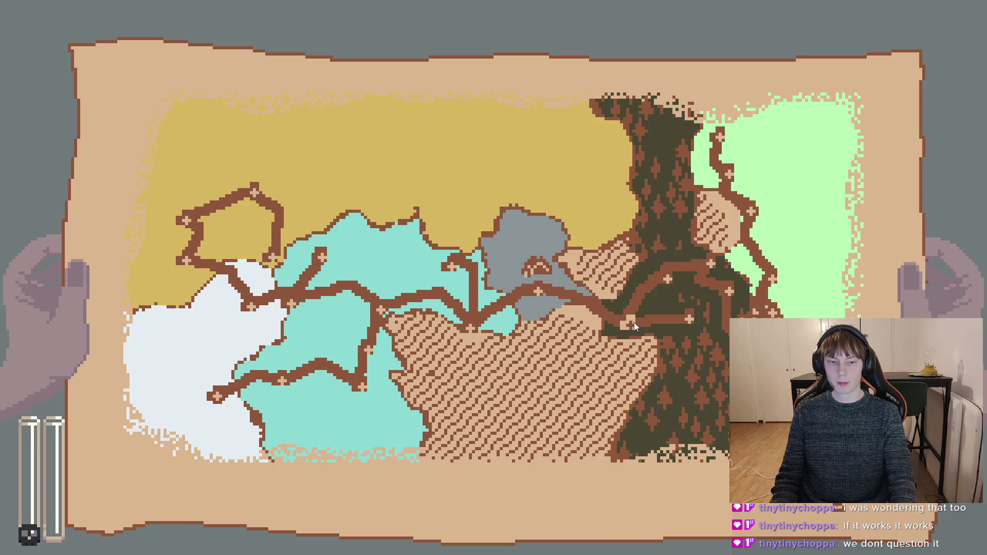
key("m")
key("m")
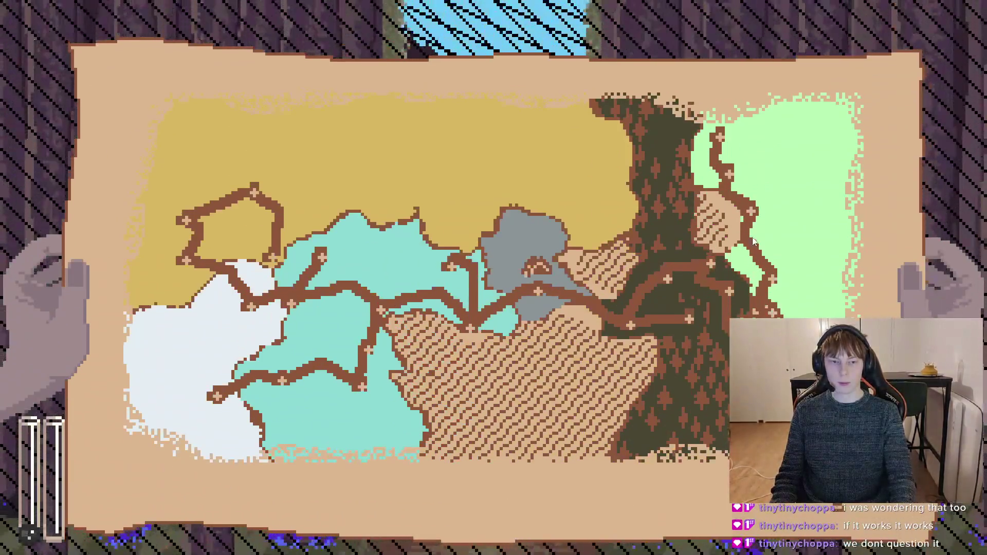
key("m")
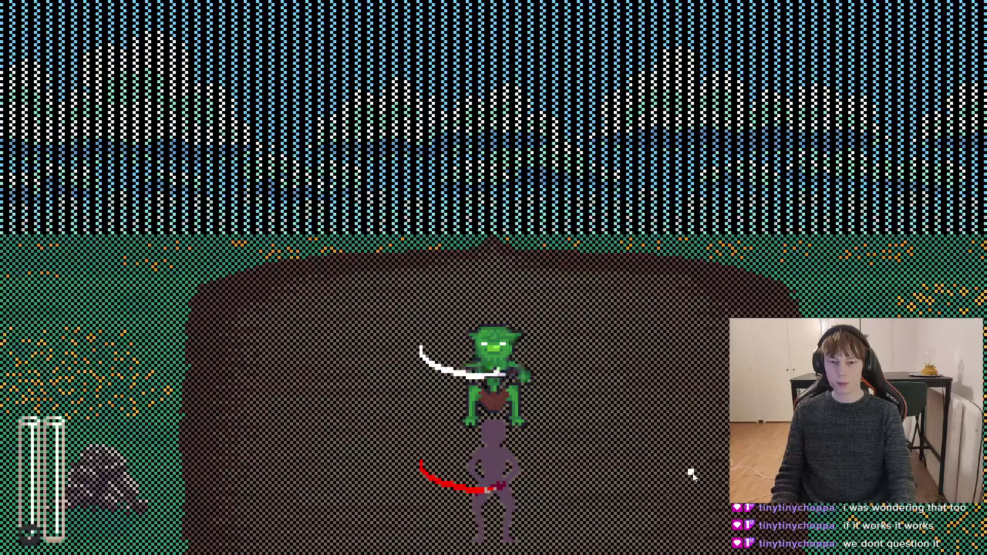
key("m")
key("m")
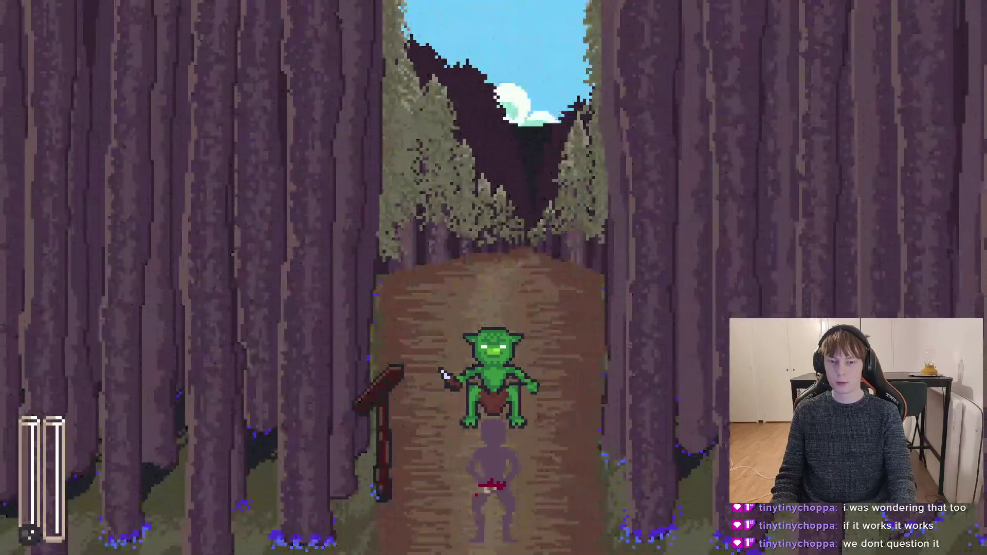
key("m")
key("m")
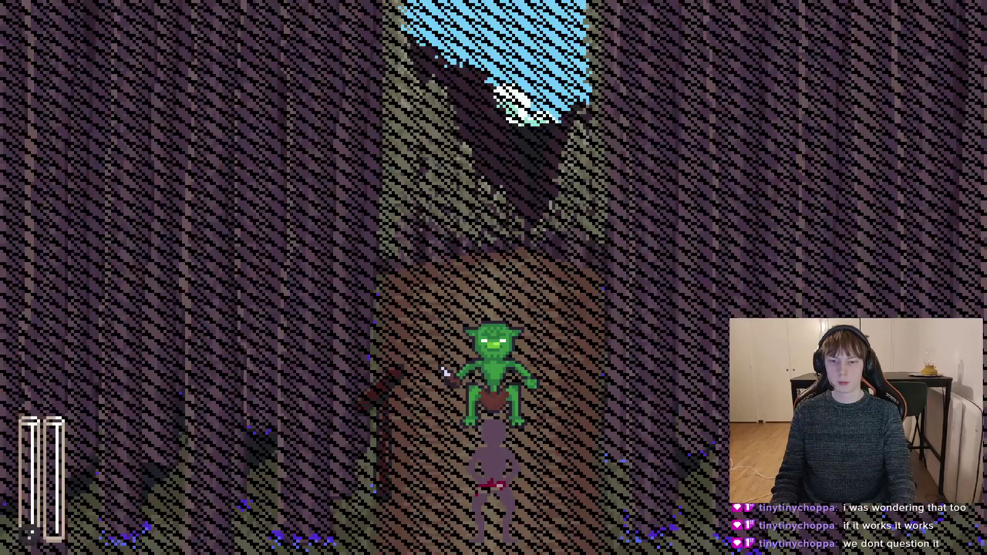
key("m")
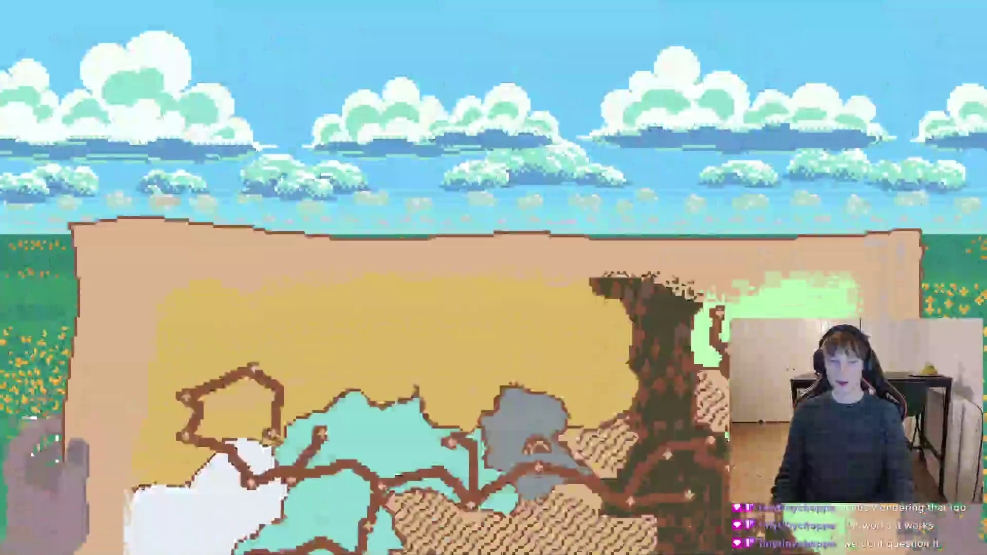
key("m")
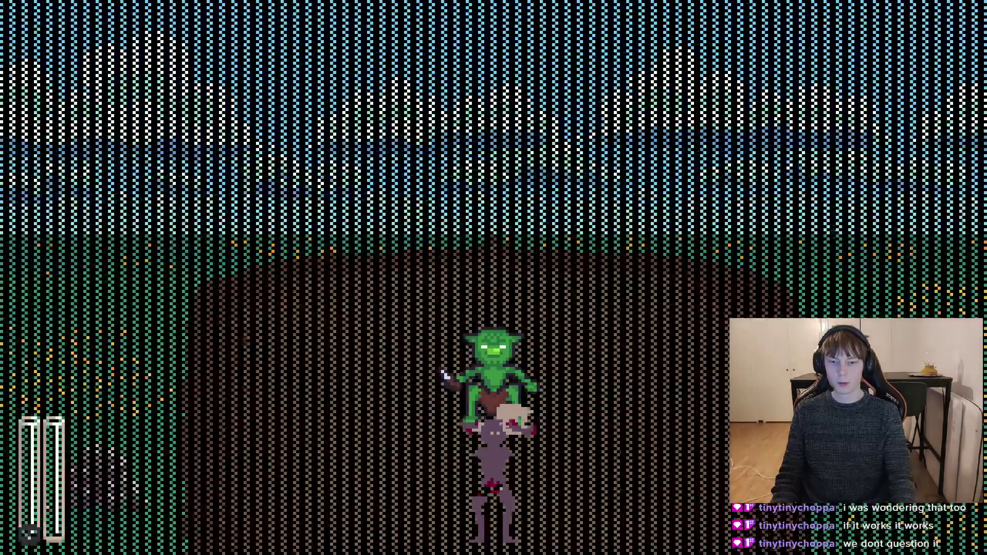
key("F8")
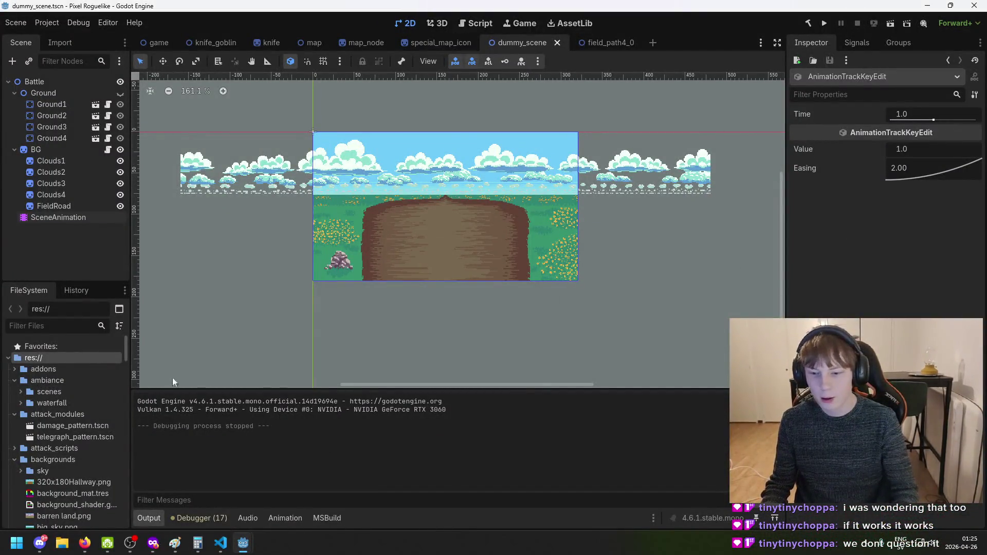
left_click(72, 216)
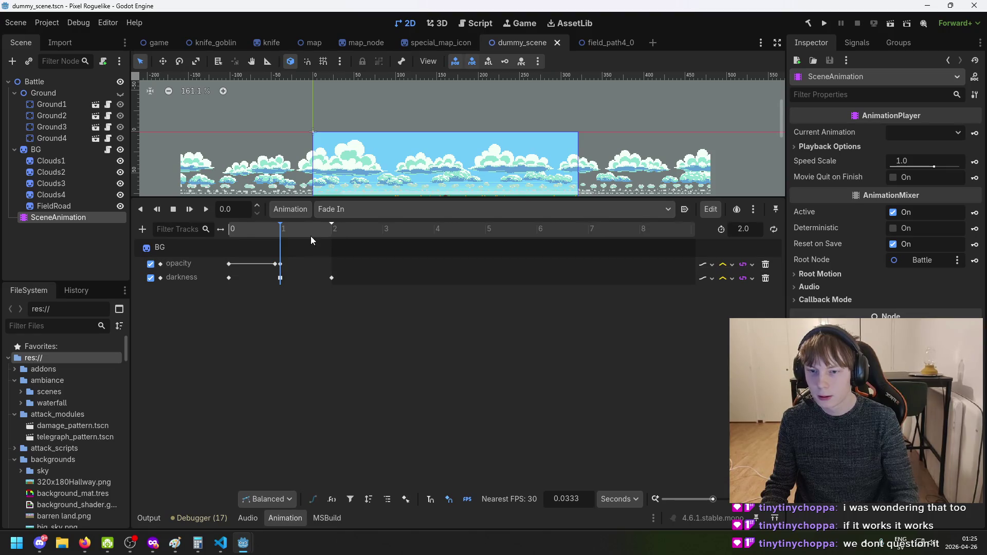
Preview the fade and drag the opacity and darkness keys earlier to about 0.6 s
mouse_move(248, 230)
left_mouse_down()
mouse_move(329, 230)
mouse_move(281, 235)
left_mouse_up()
mouse_move(349, 281)
left_mouse_down()
mouse_move(261, 257)
mouse_move(246, 230)
left_mouse_up()
left_click(336, 254)
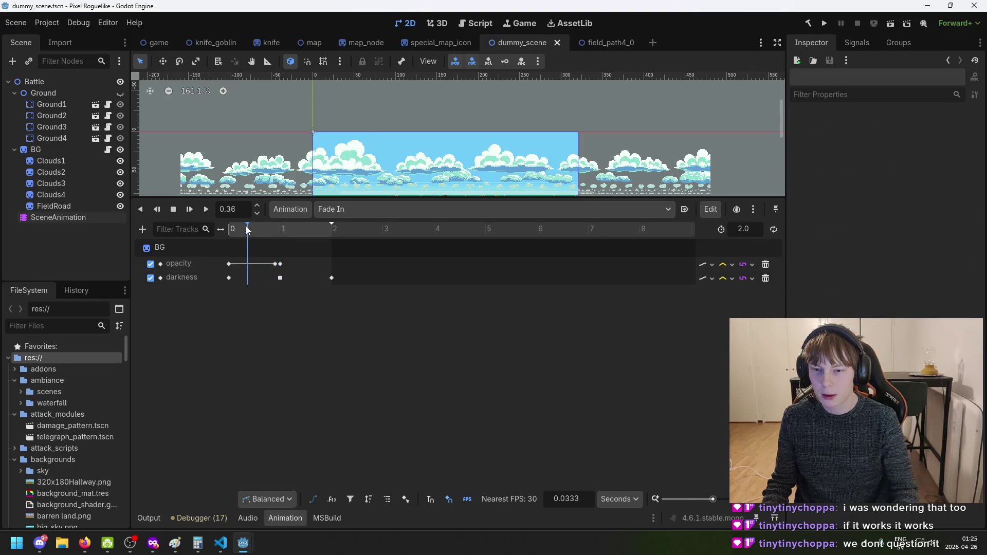
mouse_move(294, 280)
left_mouse_down()
mouse_move(256, 251)
mouse_move(260, 268)
left_mouse_up()
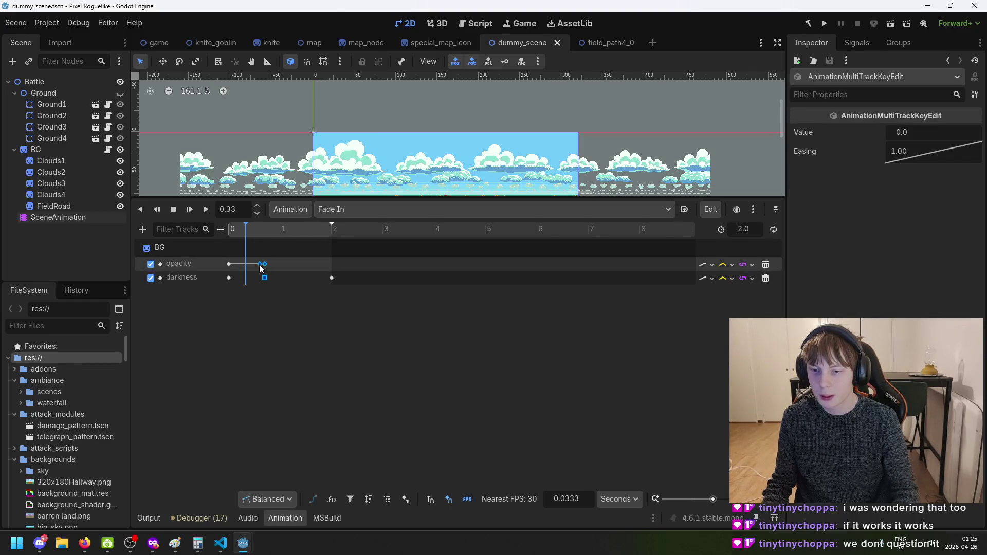
Move the last darkness key from 2.0 s to about 0.97 s, preview, and save
left_click(359, 277)
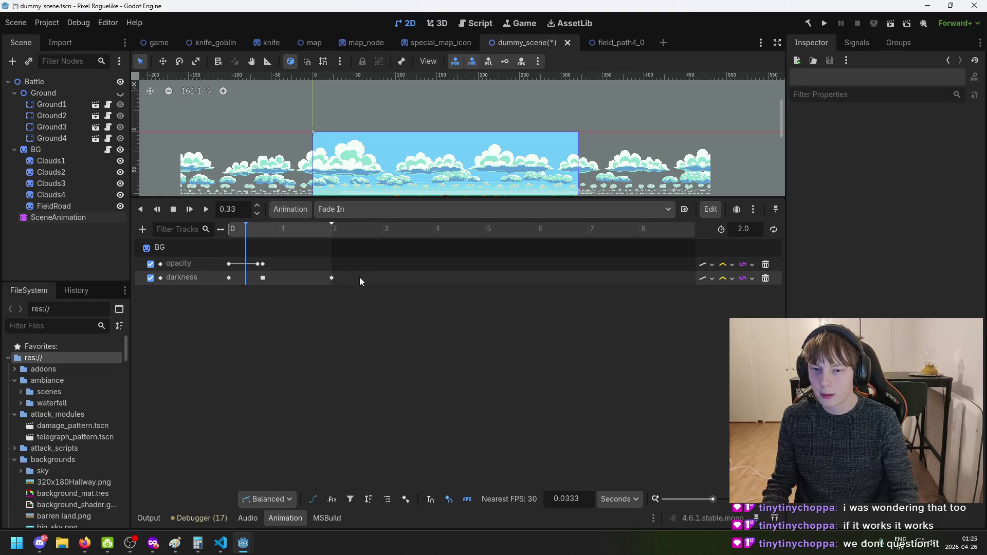
left_click(331, 277)
left_click(345, 276)
left_click(333, 279)
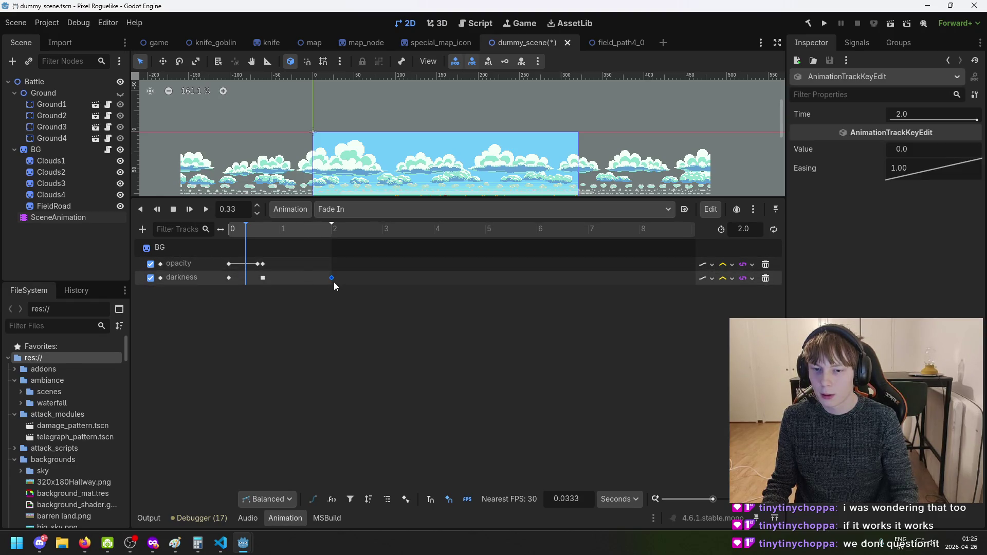
left_click_drag(277, 281, 278, 282)
mouse_move(248, 228)
left_mouse_down()
mouse_move(264, 232)
mouse_move(227, 233)
mouse_move(263, 240)
left_mouse_up()
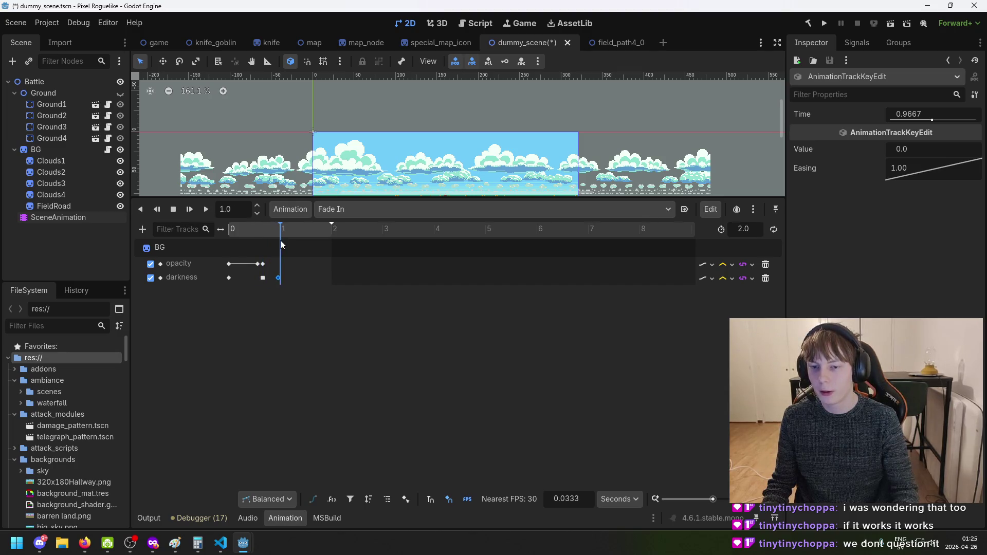
left_click_drag(266, 252, 310, 258)
key("ctrl+s")
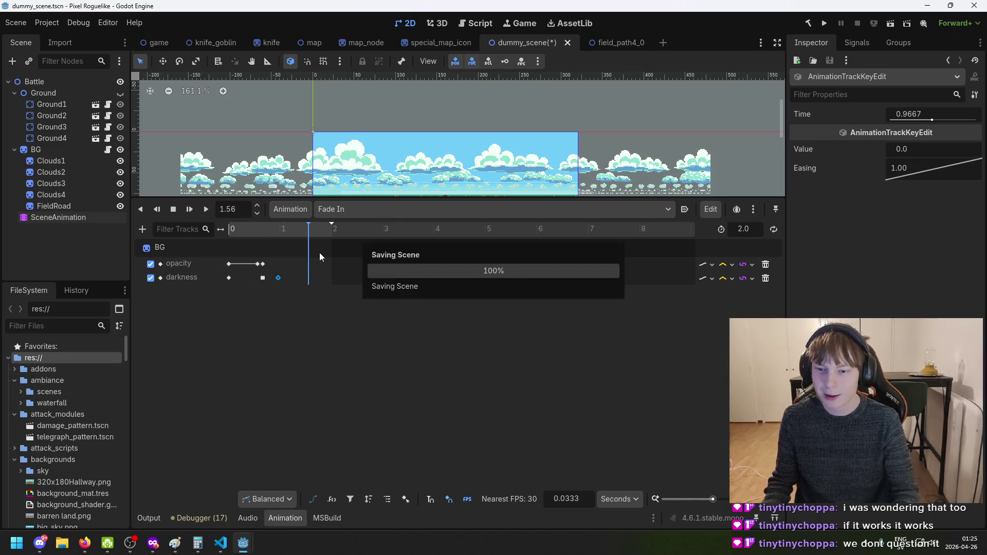
Nudge the keys slightly earlier, set the last darkness key to 0.8 s, save, and run
left_click(283, 230)
left_click(310, 266)
mouse_move(310, 267)
left_mouse_down()
mouse_move(295, 280)
mouse_move(249, 282)
mouse_move(253, 266)
left_mouse_up()
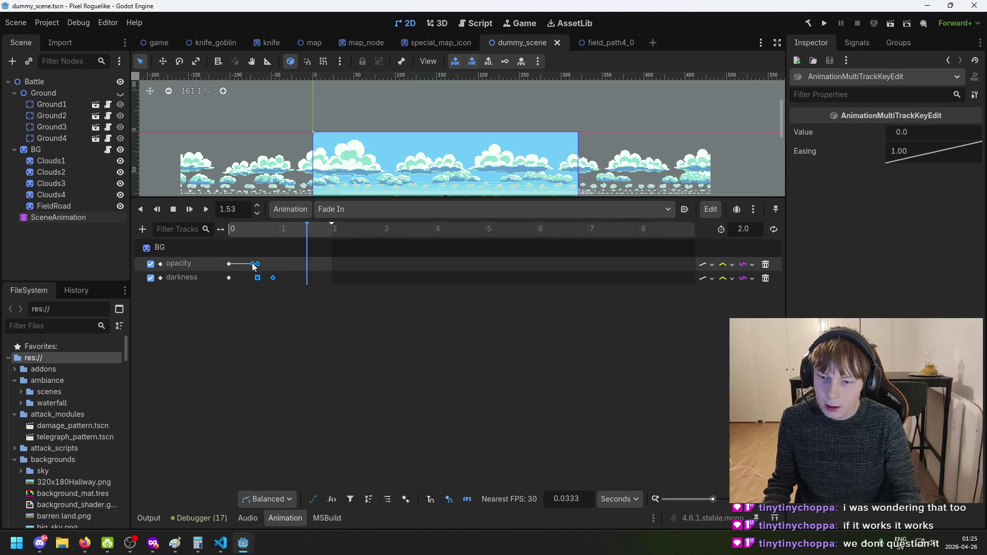
left_click(273, 277)
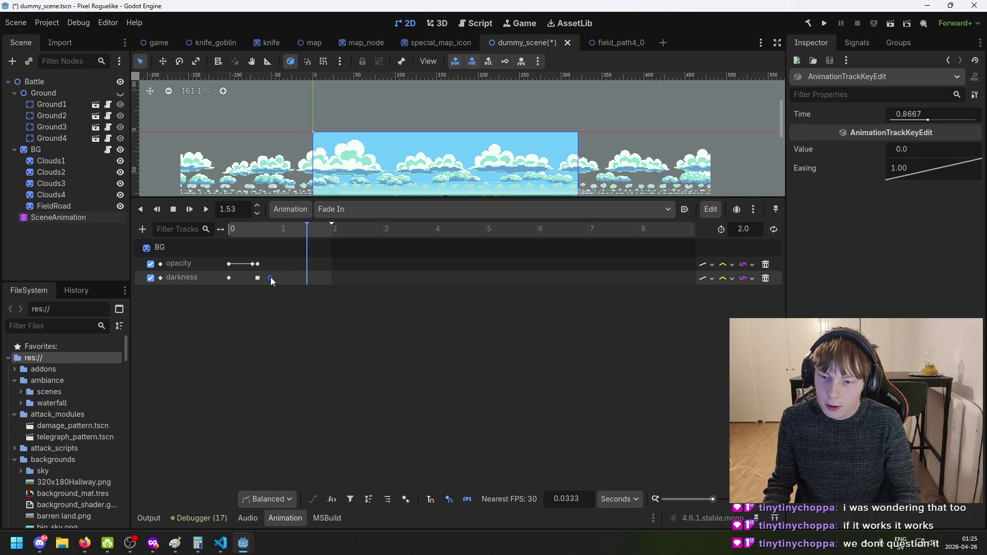
left_click_drag(294, 226, 212, 230)
key("ctrl+s")
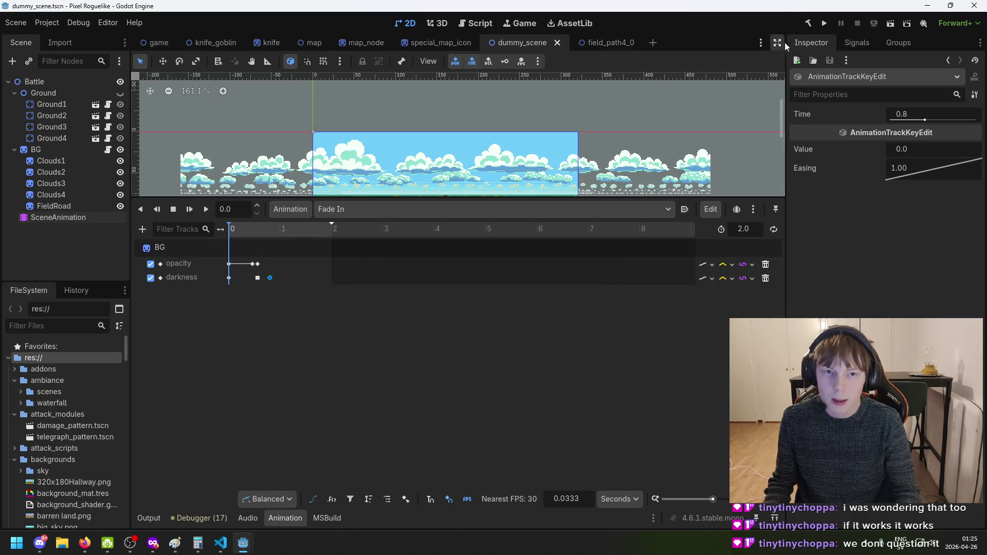
left_click(824, 23)
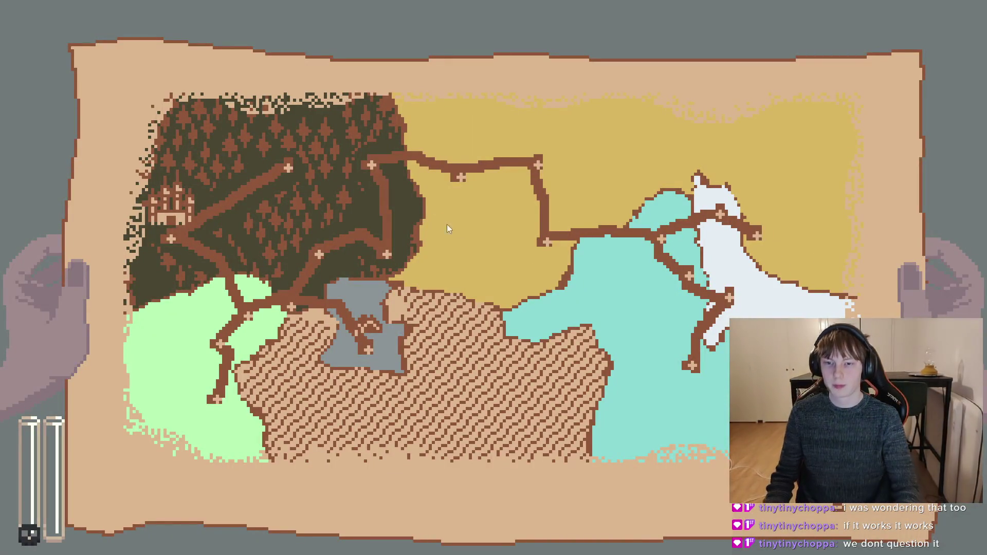
Travel to field and forest locations on the in-game map to watch the shortened fade, then quit
key("m")
key("m")
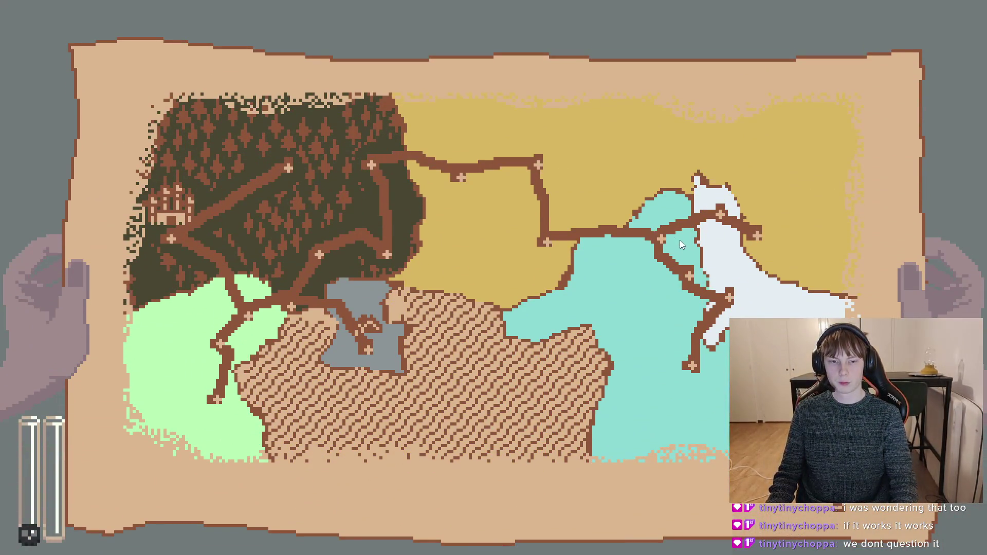
left_click(378, 344)
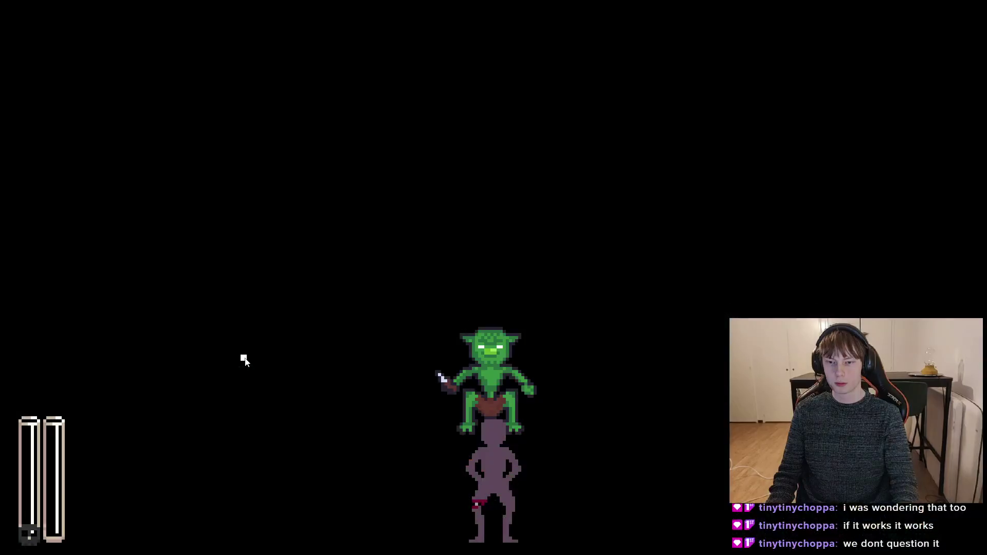
key("m")
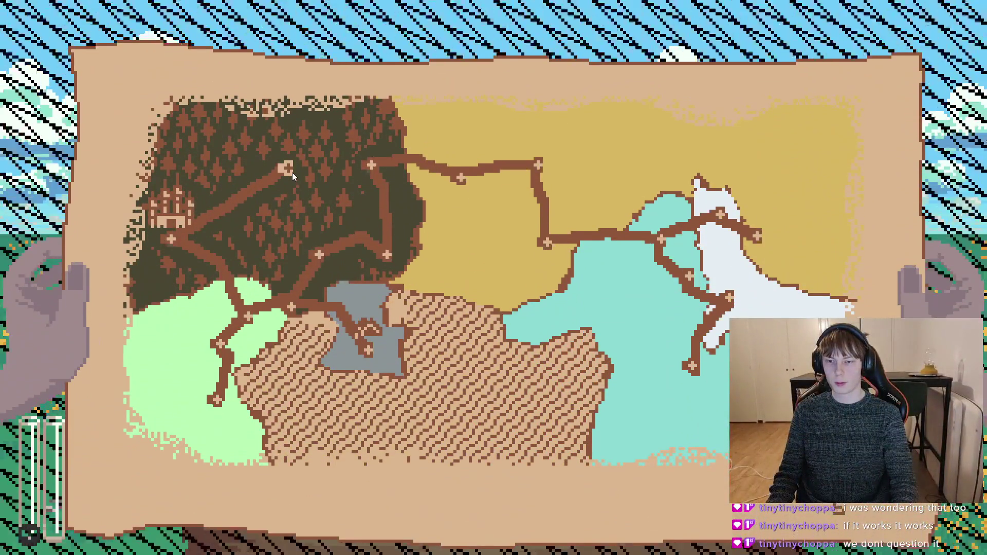
left_click(292, 172)
key("m")
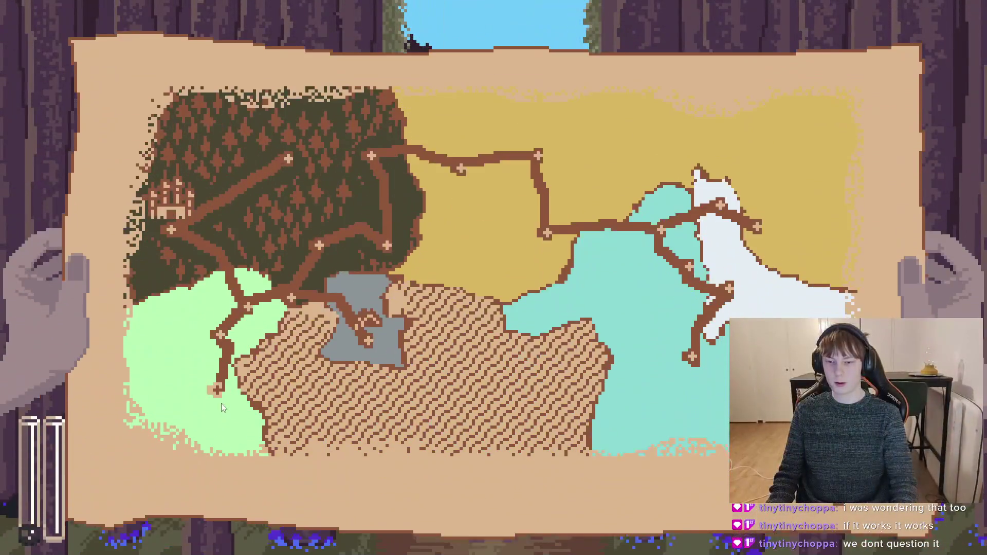
left_click(221, 402)
key("m")
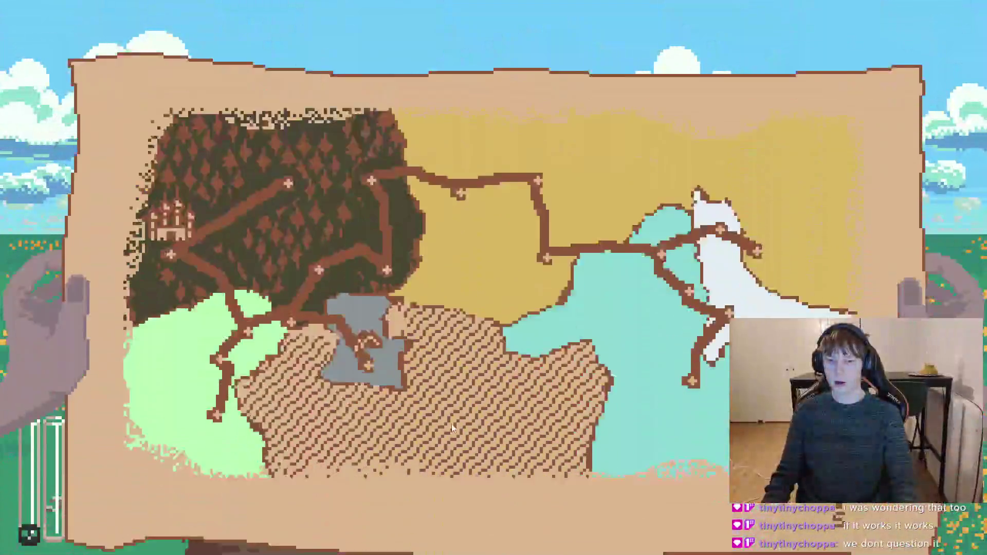
key("F8")
left_click(76, 218)
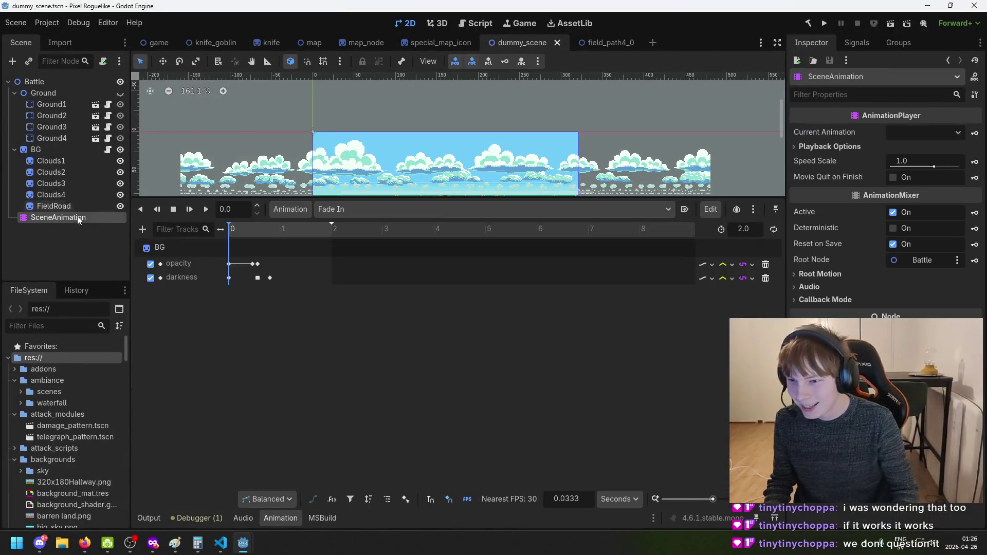
Drag the darkness keyframe from 0.8 s to 0.9 s, save the scene, and run the project
left_click(270, 278)
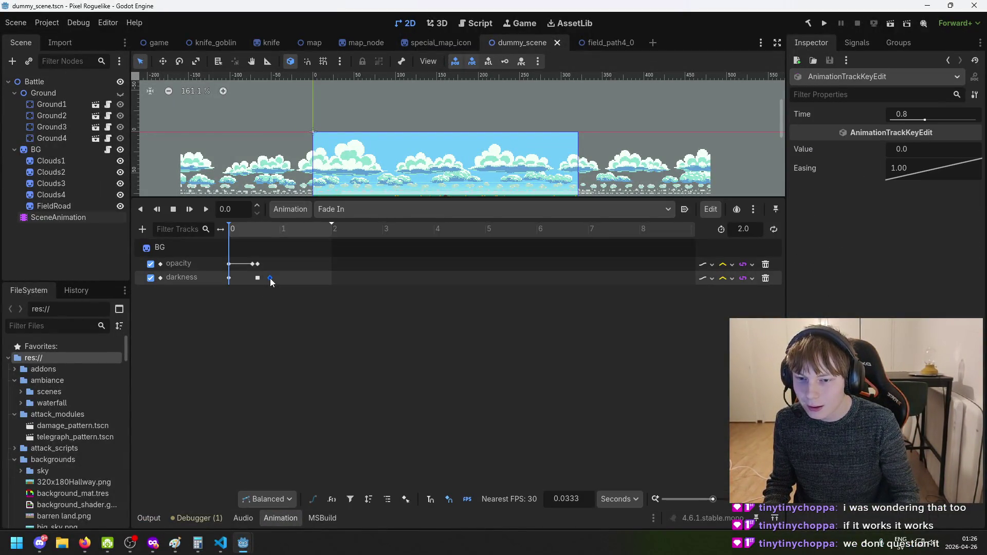
left_click_drag(274, 278, 290, 281)
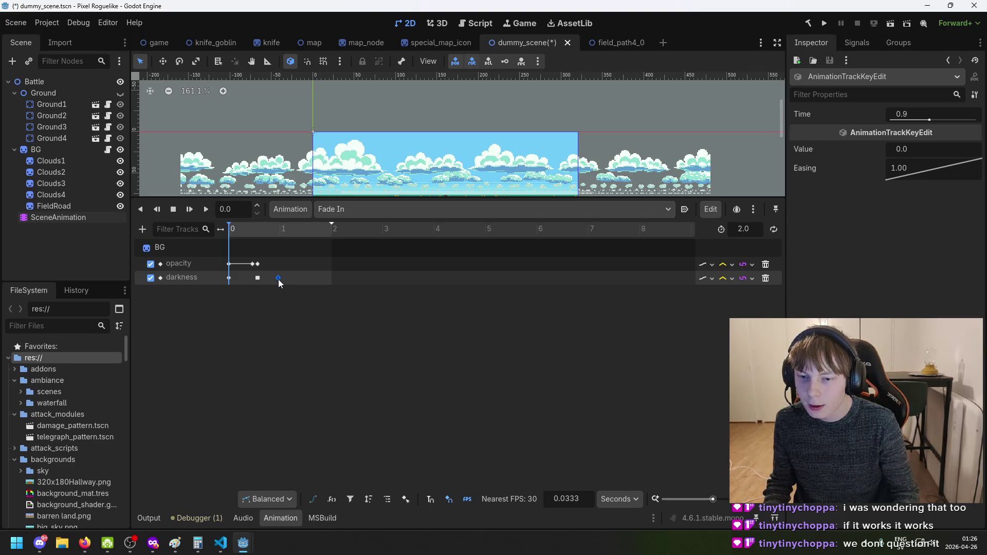
left_click(291, 280)
key("ctrl+s")
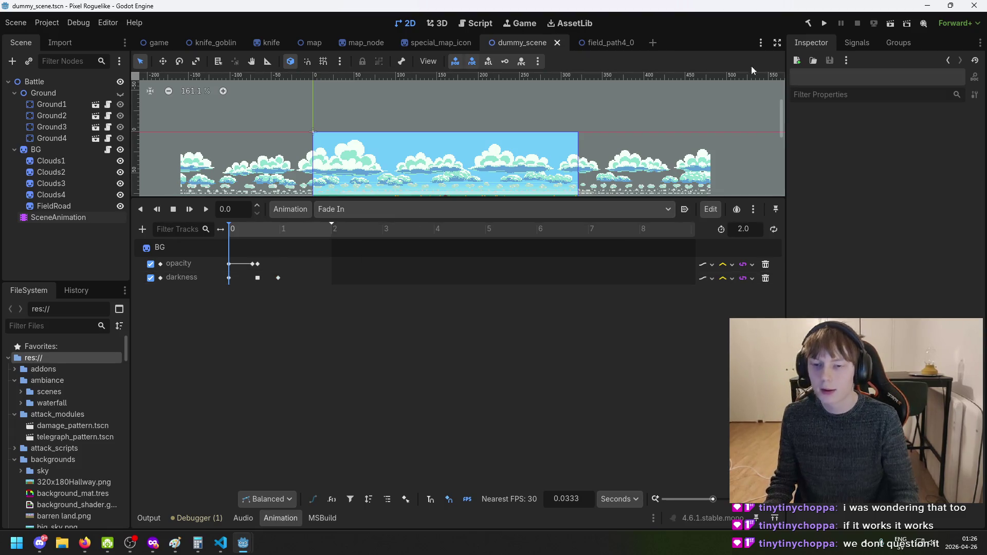
left_click(823, 24)
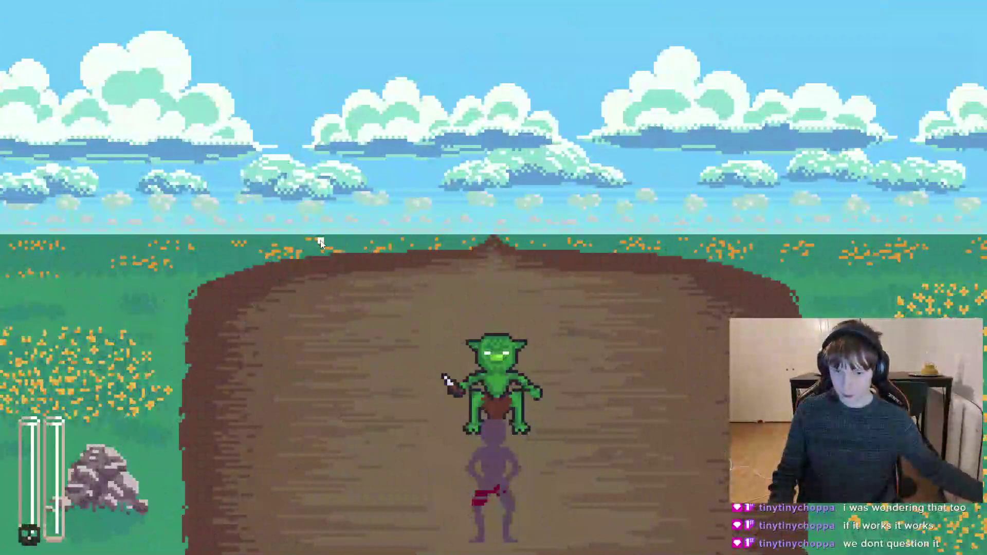
Toggle the map and travel to forest, field and other nodes to watch the slower darkness fade
key("m")
key("m")
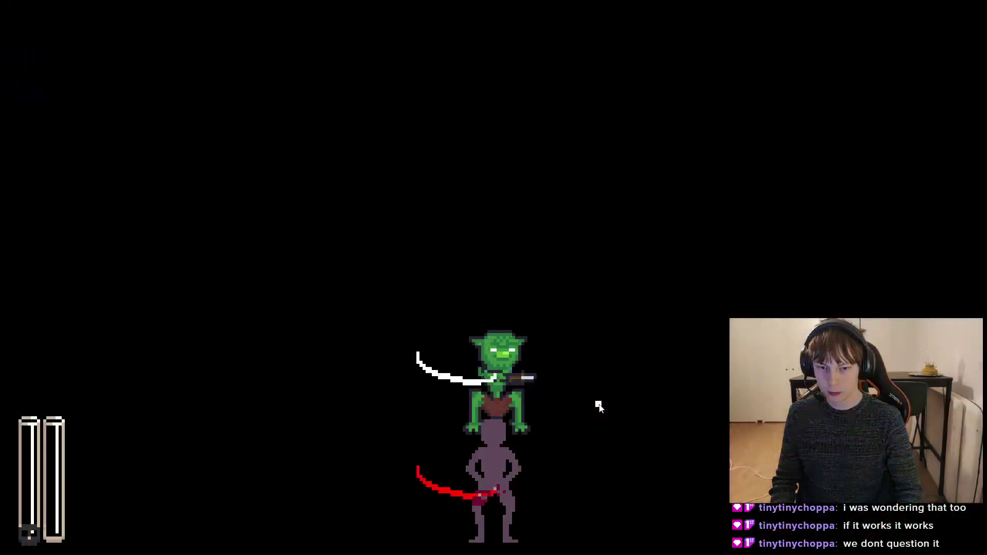
key("m")
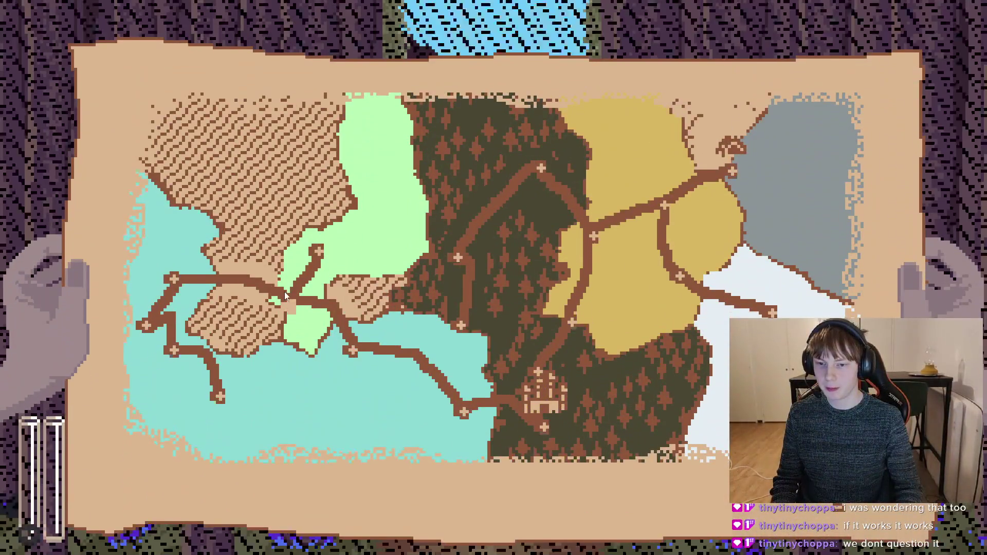
key("m")
key("m")
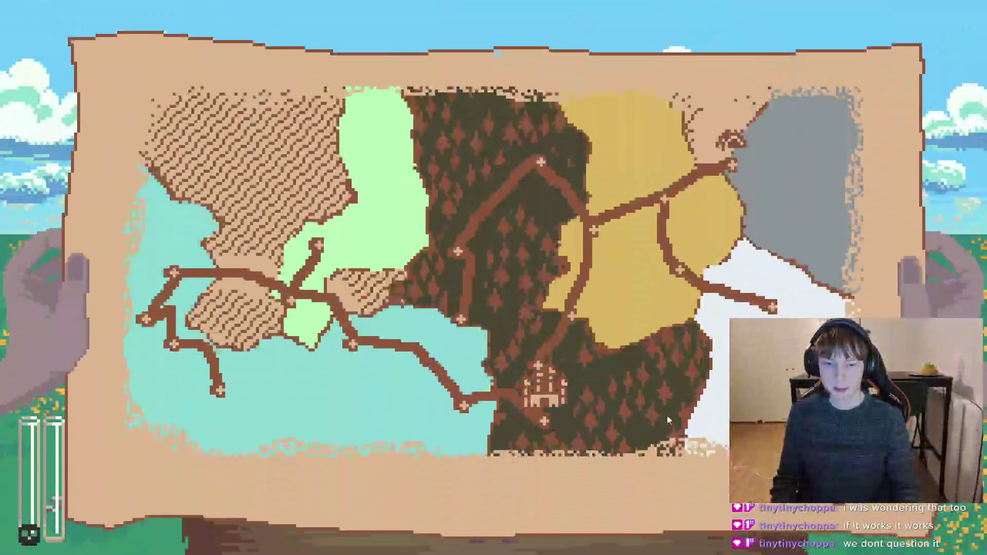
left_click(461, 332)
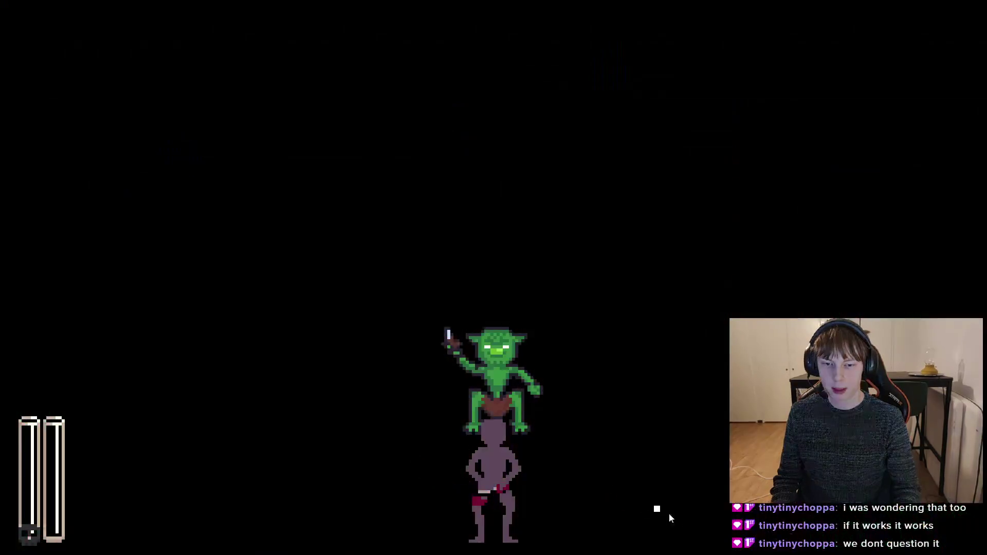
key("m")
left_click(575, 328)
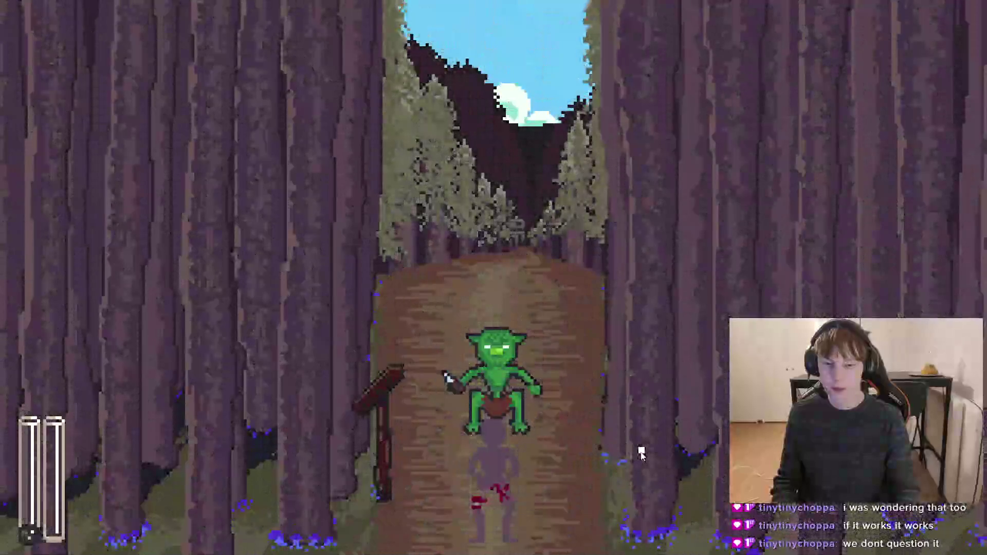
key("m")
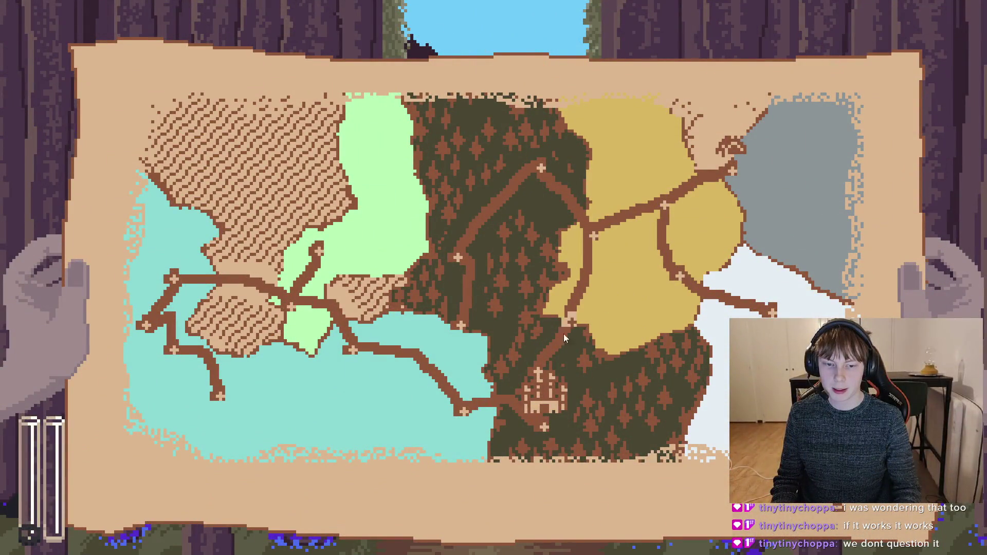
left_click(549, 174)
key("m")
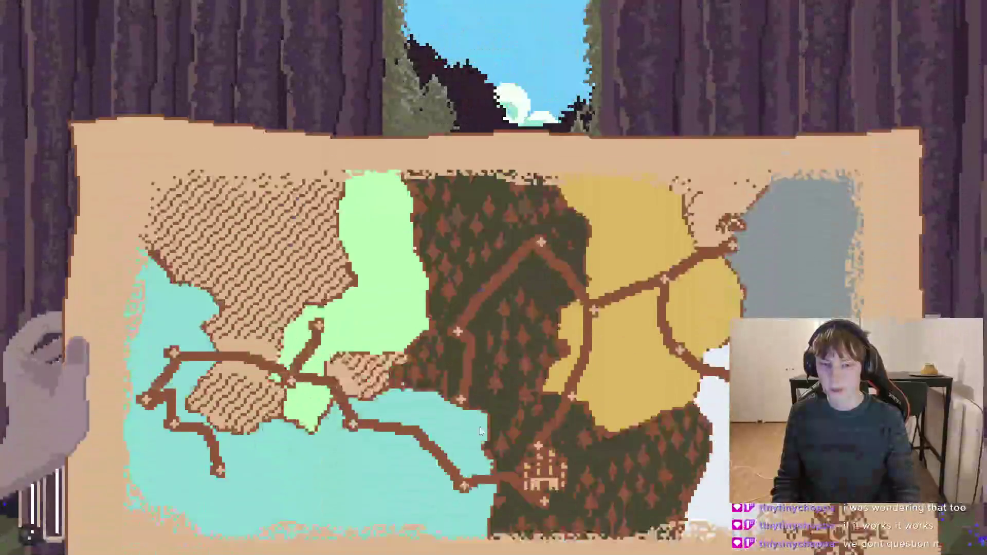
left_click(286, 307)
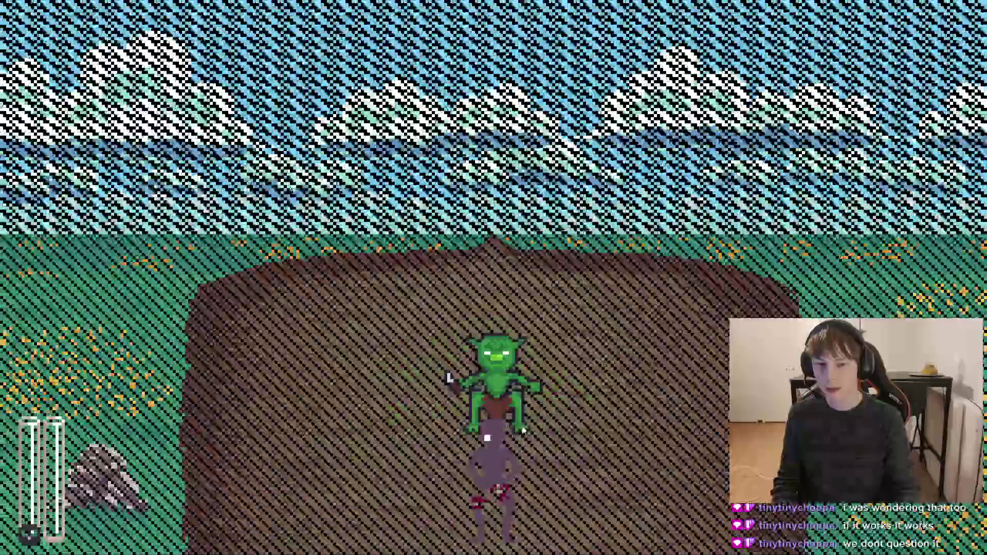
Travel to more forest, castle-side and meadow nodes, then quit the game with F8
key("m")
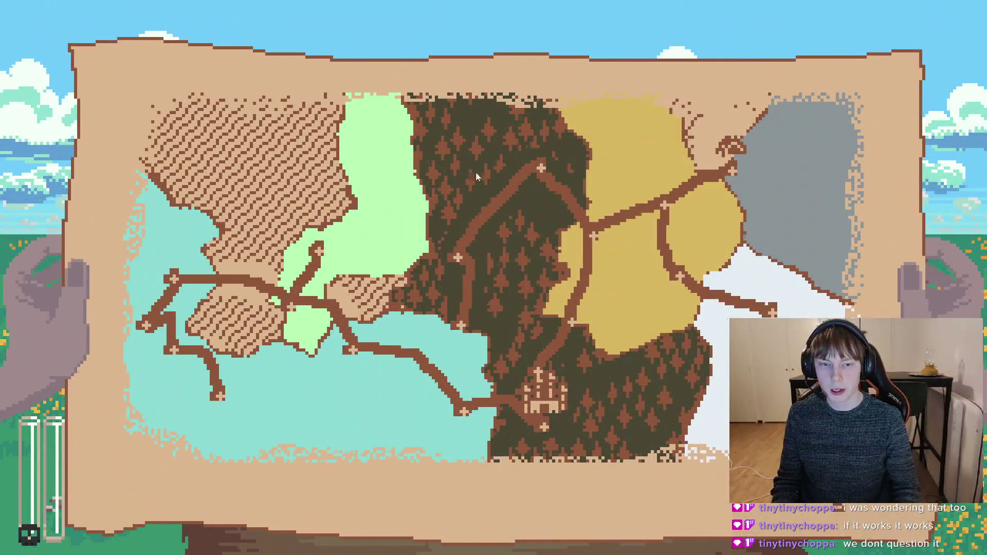
left_click(546, 175)
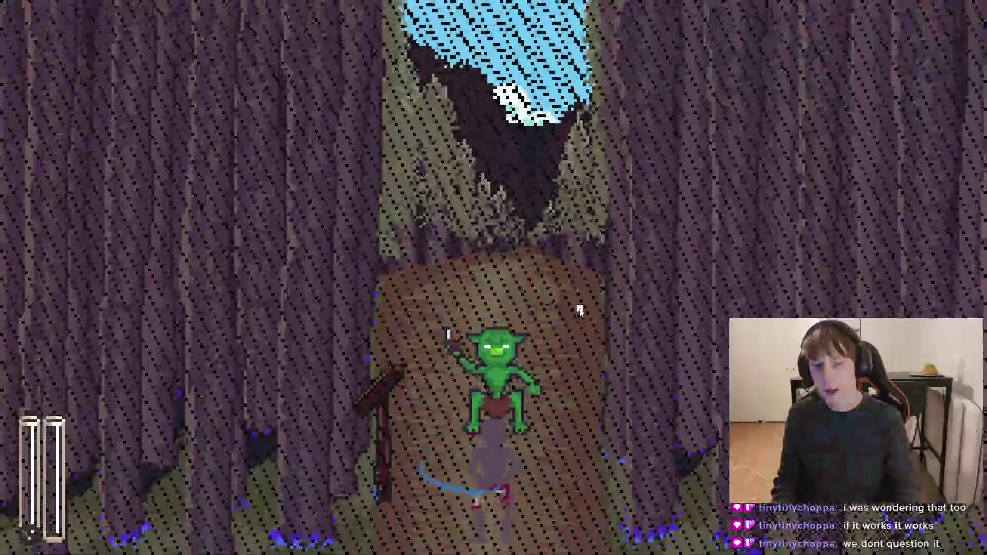
key("m")
left_click(545, 425)
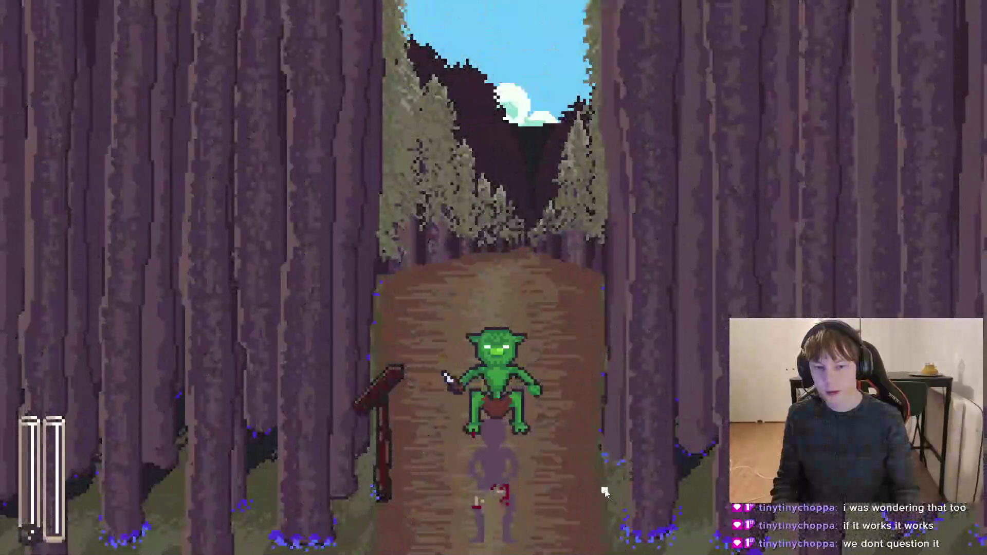
key("m")
left_click(282, 301)
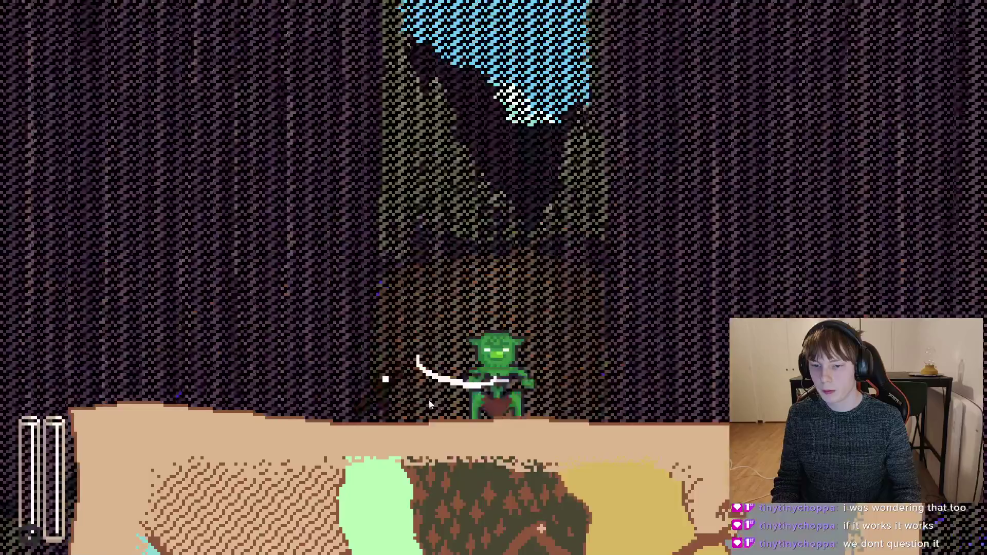
key("m")
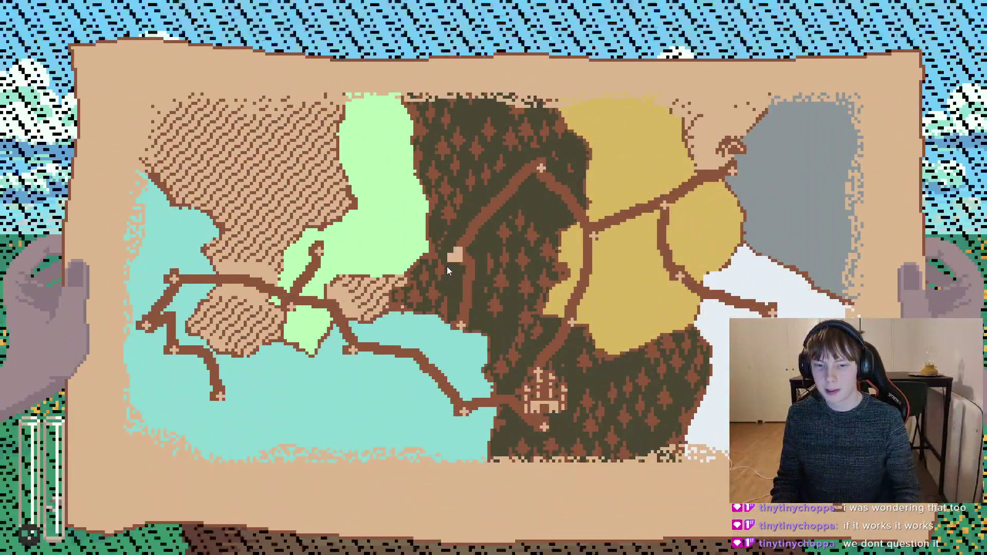
left_click(447, 266)
key("F8")
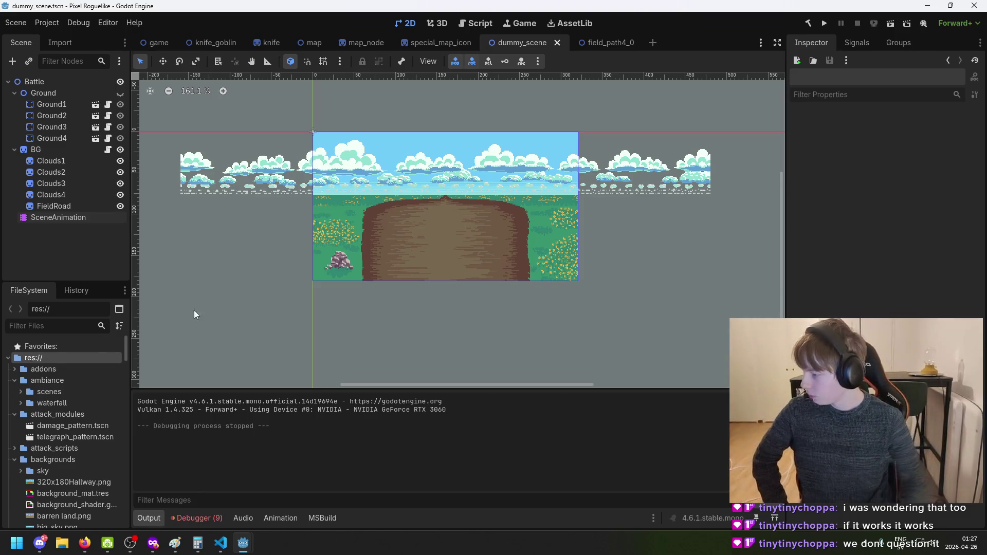
Save dummy_scene and switch to the game scene
scroll(368, 303, "down", 2)
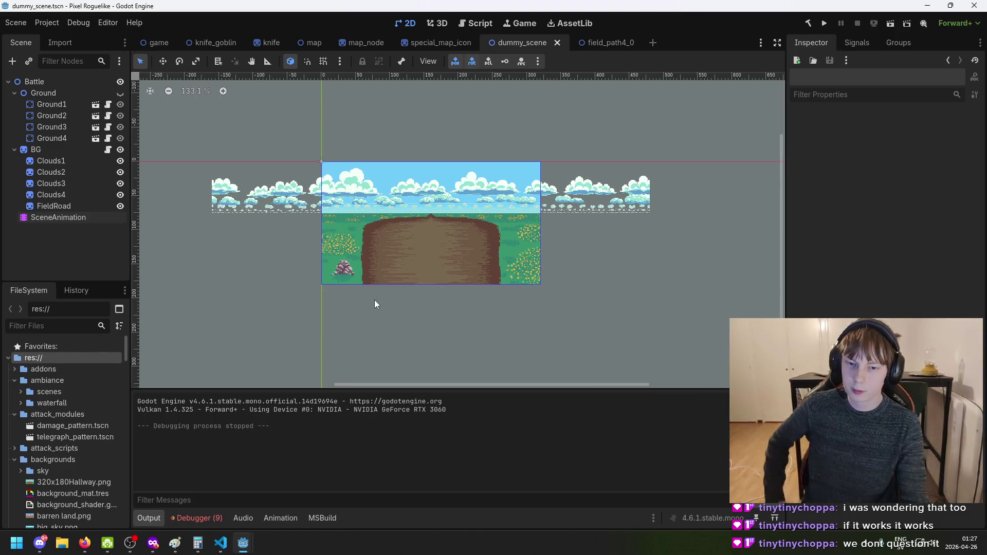
key("ctrl+s")
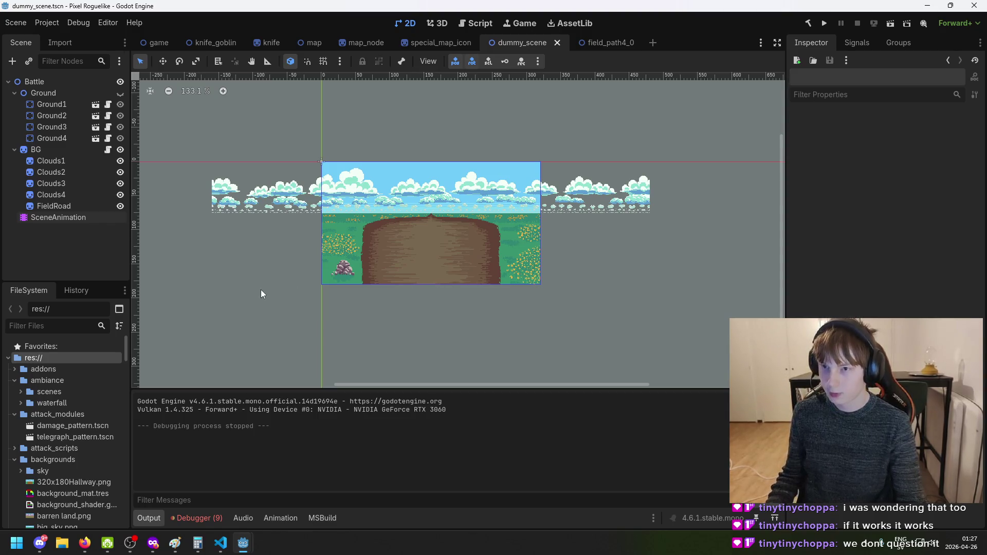
left_click(157, 43)
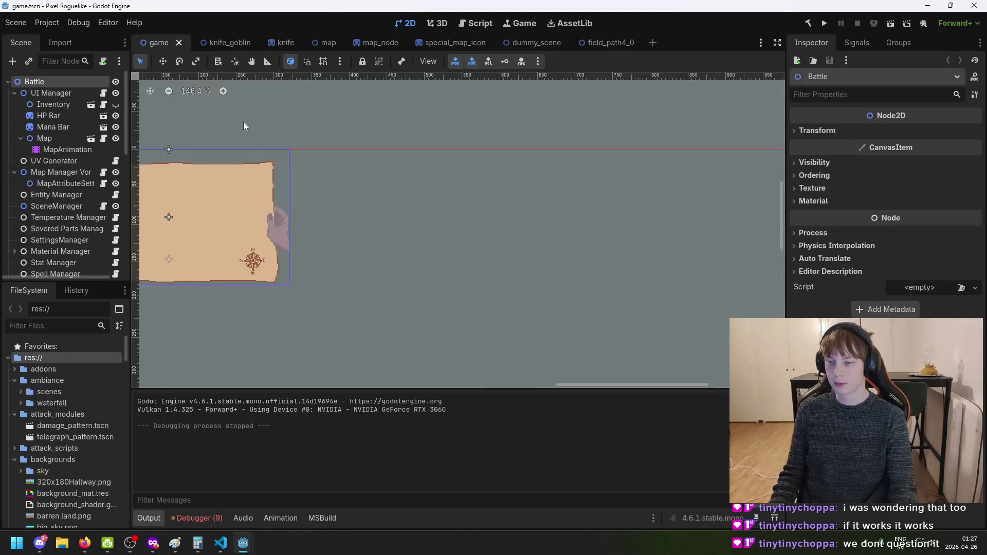
Pan the game scene to bring the parchment map into frame and save it
scroll(288, 155, "down", 5)
left_click_drag(350, 199, 433, 180)
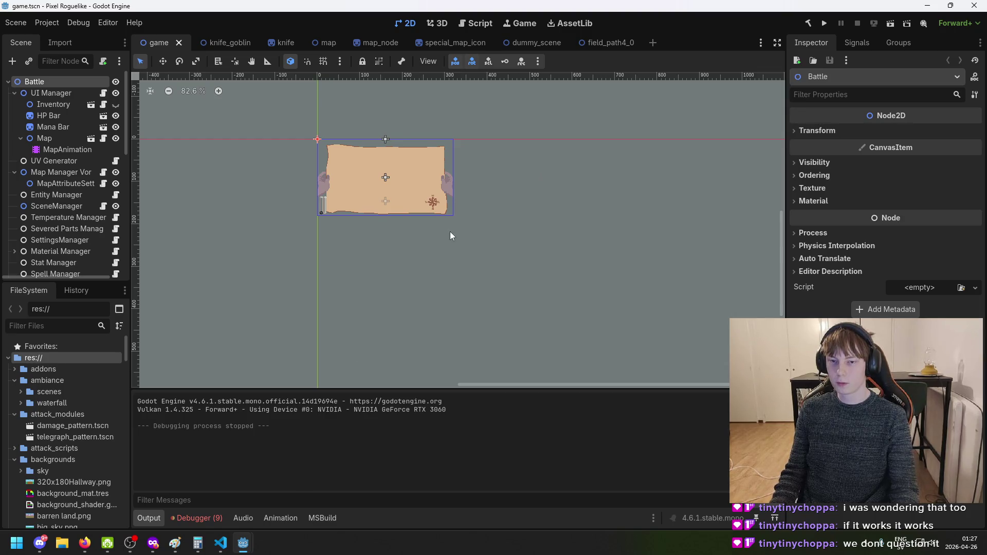
scroll(403, 180, "up", 5)
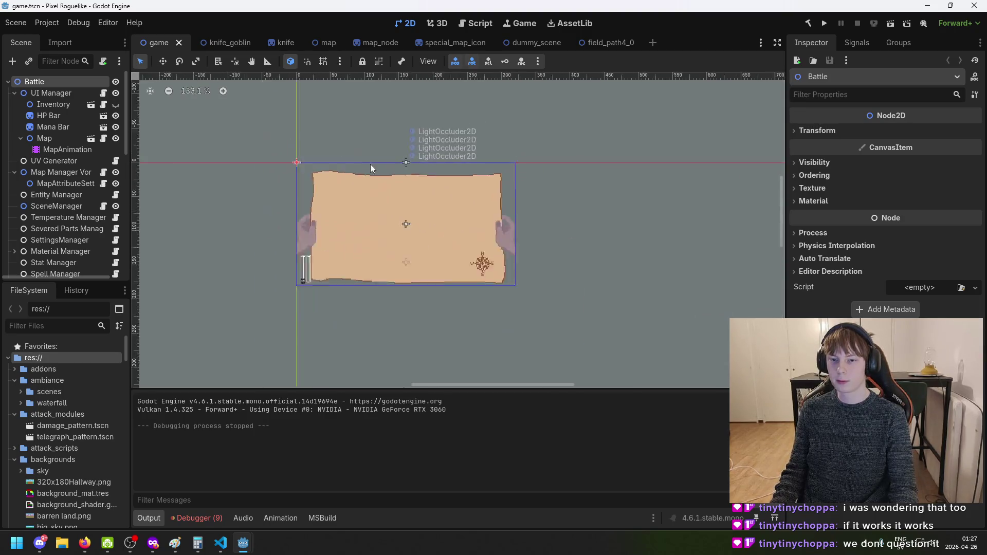
scroll(368, 165, "up", 3)
key("ctrl+s")
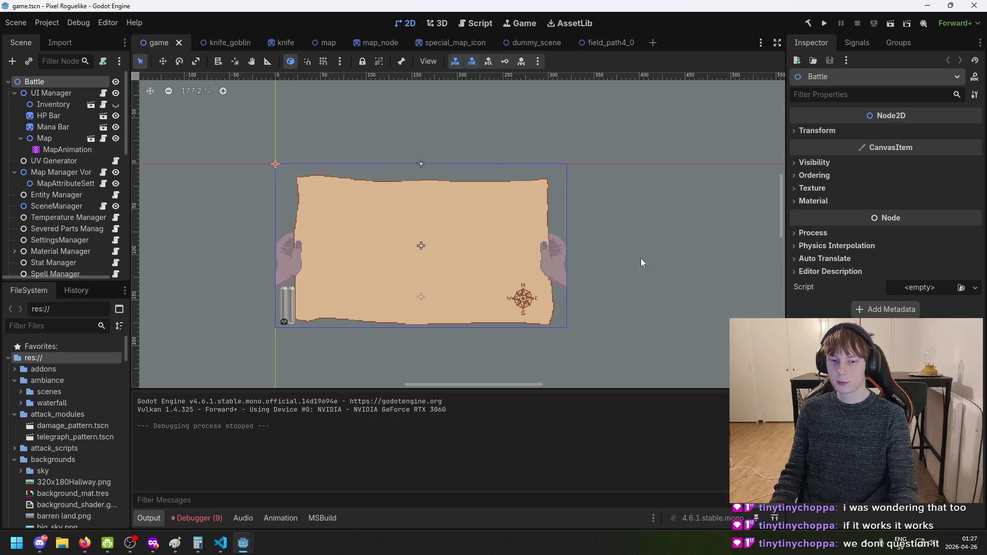
Browse the FileSystem dock's image and scene files, then bring up the Windows Start menu
scroll(591, 283, "down", 3)
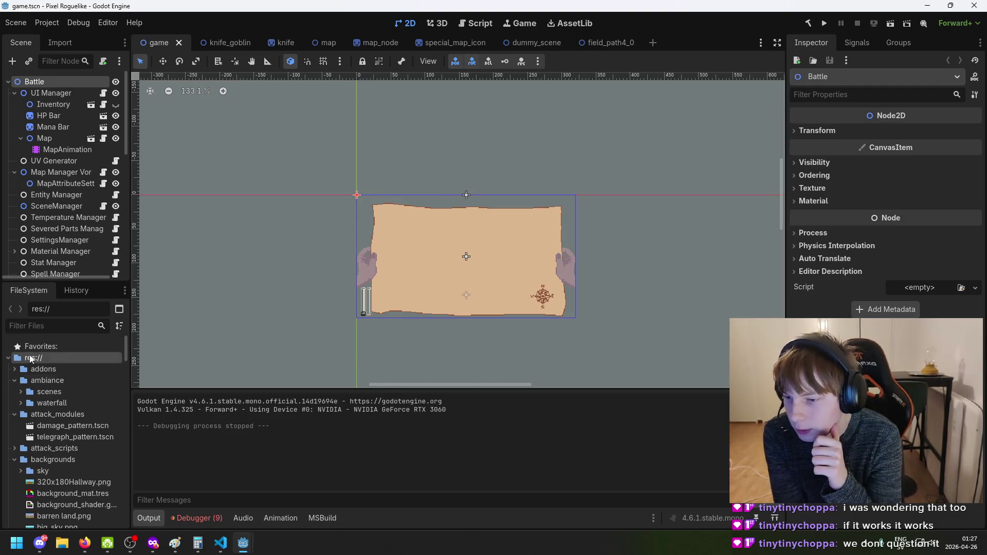
scroll(41, 341, "down", 4)
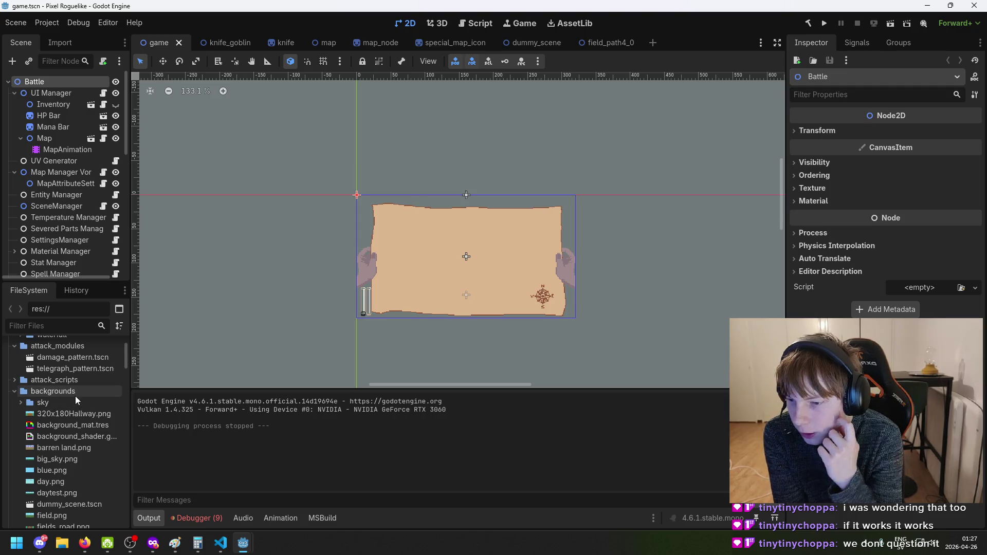
scroll(82, 396, "down", 1)
scroll(96, 391, "down", 10)
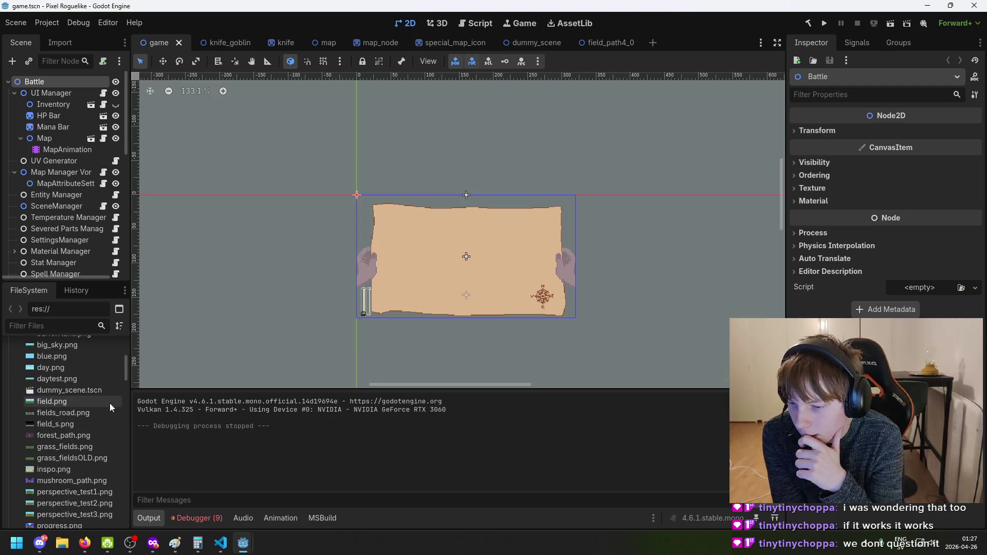
scroll(112, 424, "down", 1)
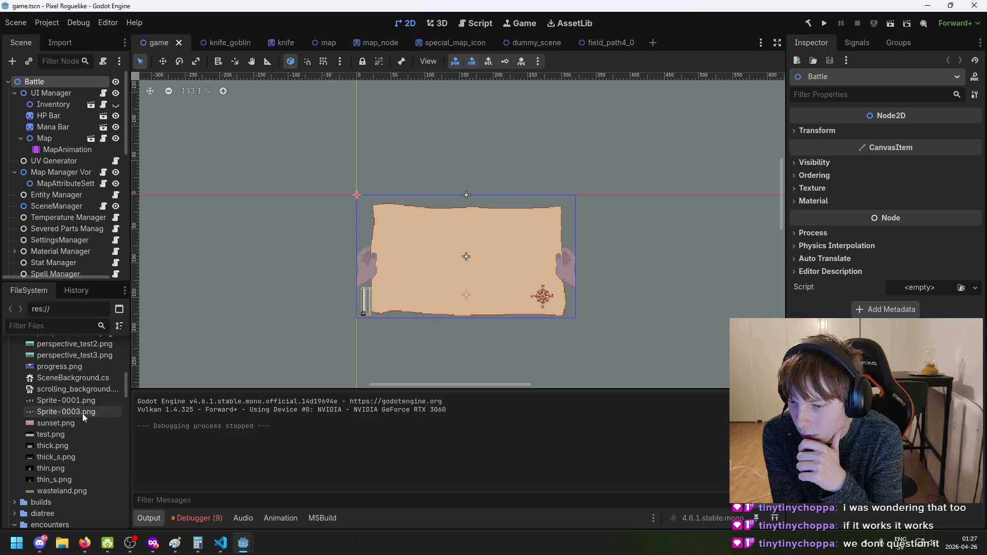
mouse_move(82, 414)
scroll(84, 412, "up", 1)
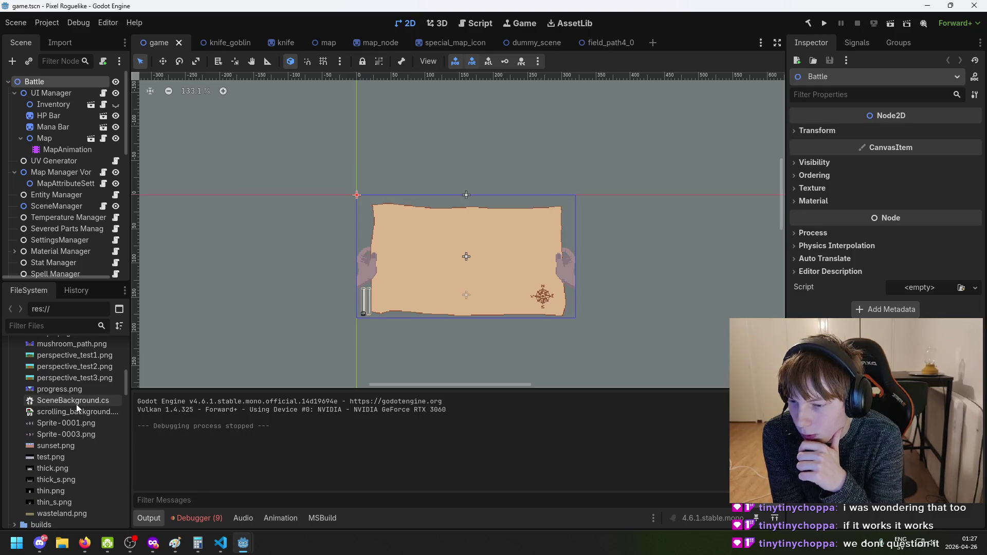
scroll(81, 385, "up", 5)
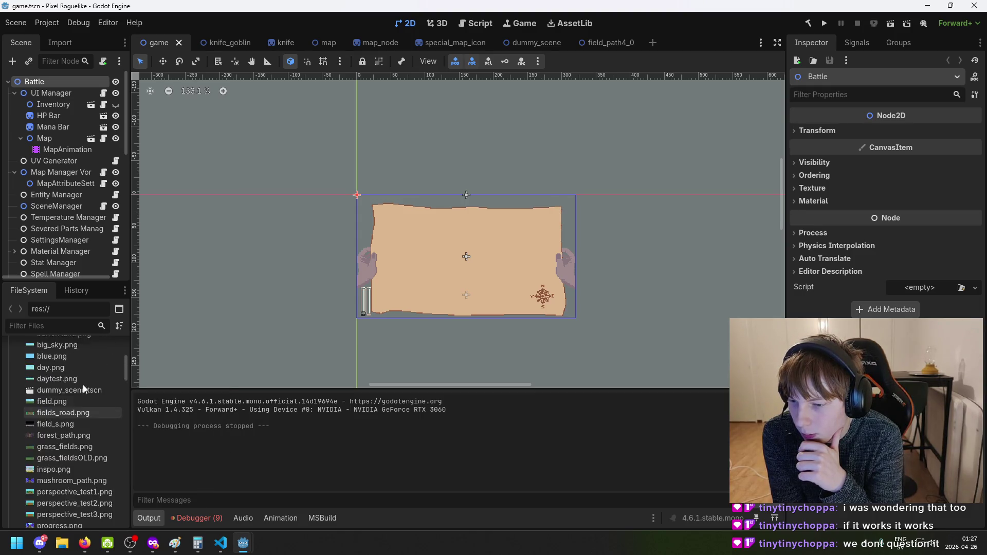
scroll(82, 384, "up", 5)
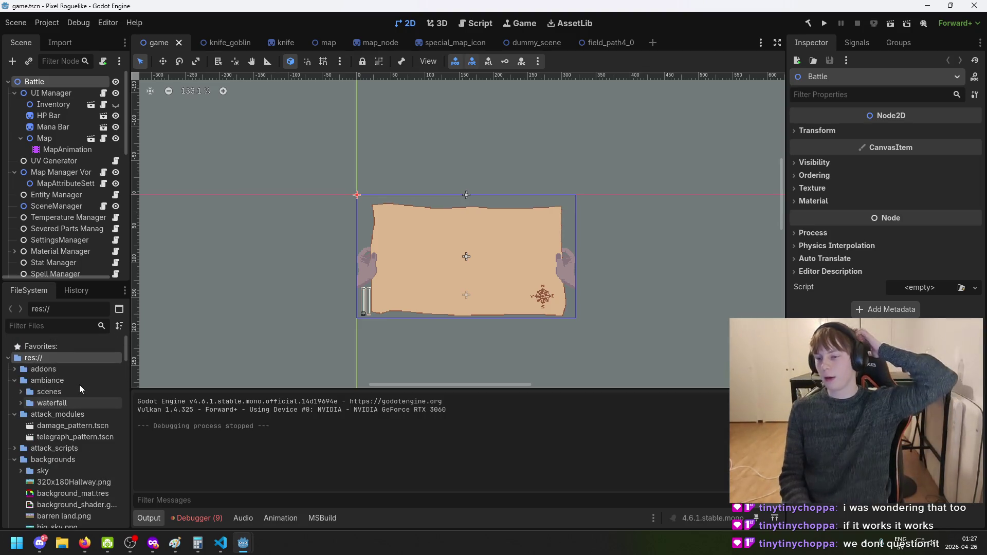
key("super")
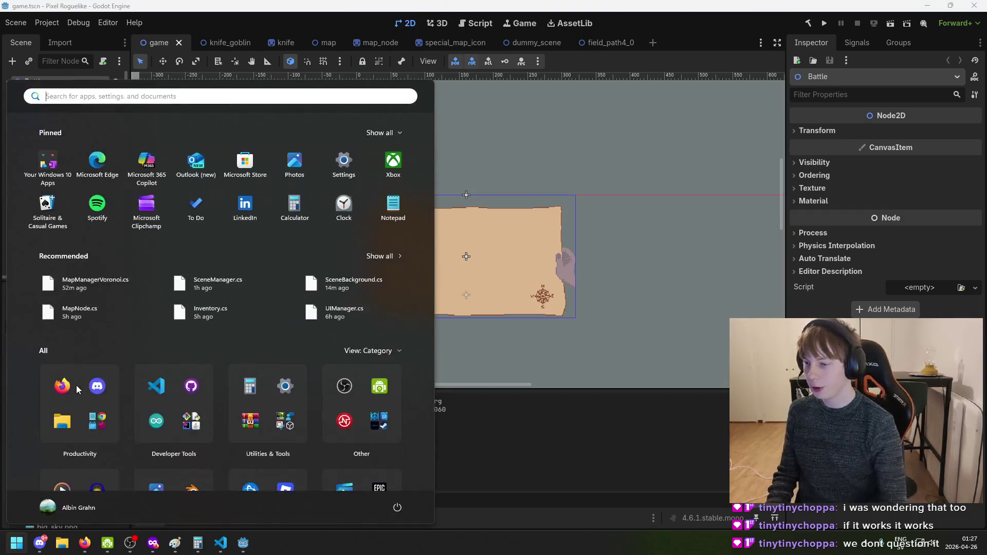
Bring the existing Paint window forward from the taskbar, filling the whole screen
type("paint")
key("Escape")
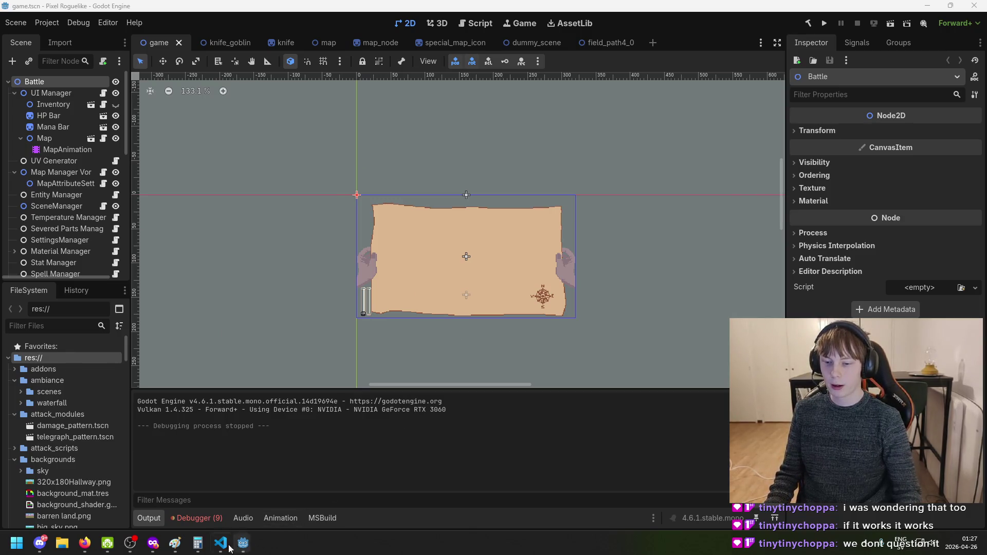
mouse_move(175, 543)
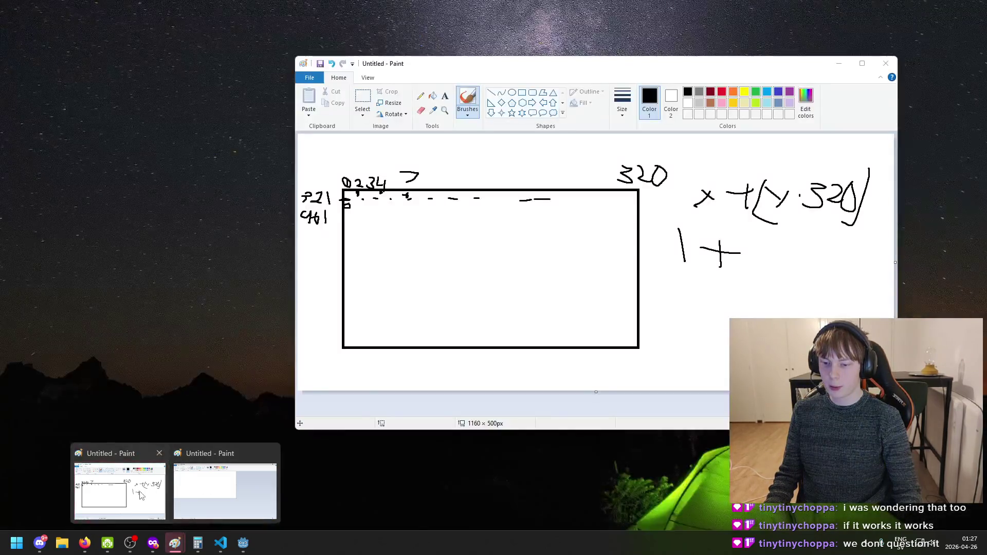
left_click(119, 494)
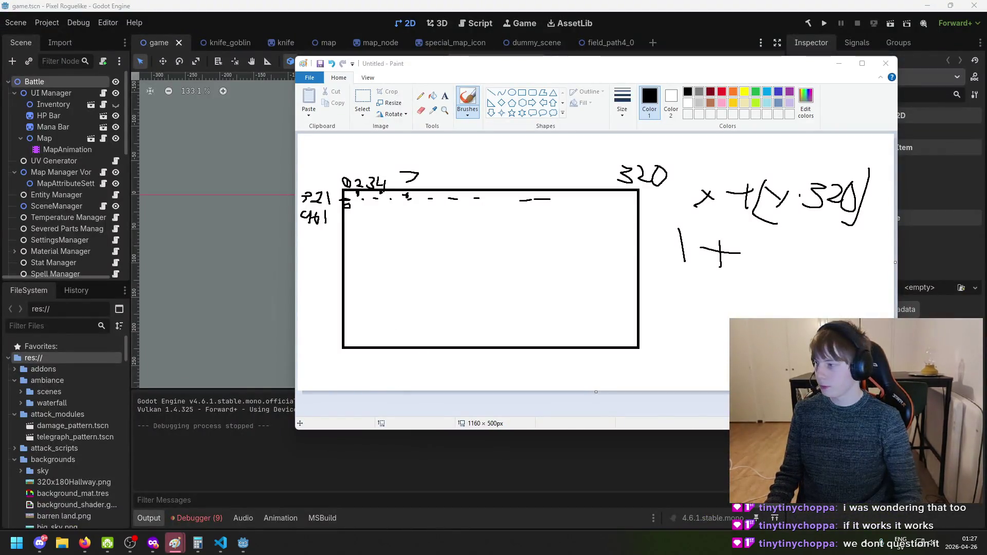
left_click(175, 542)
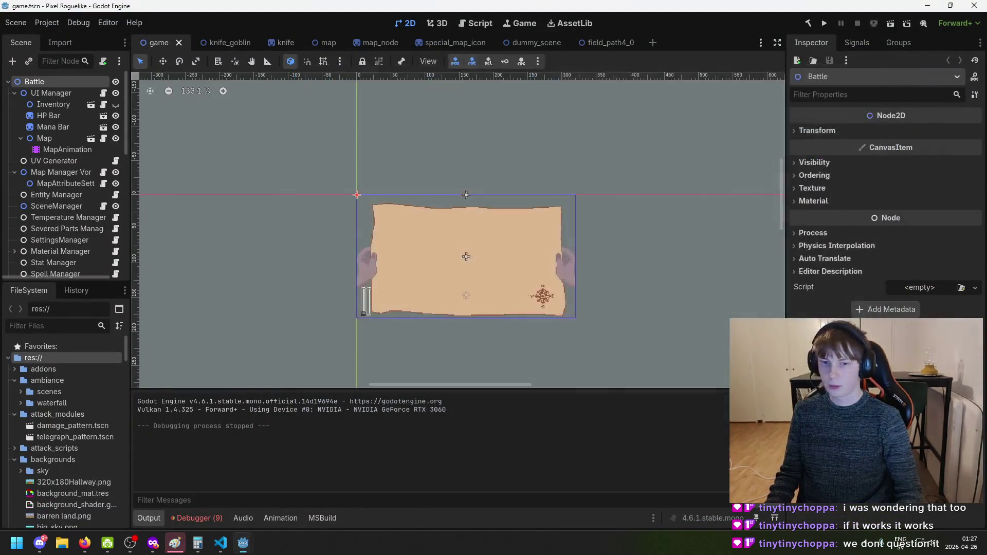
left_click(176, 543)
Enlarge the Paint canvas to 1389 × 653 px
left_click_drag(600, 332, 717, 410)
scroll(492, 240, "down", 1, "ctrl")
scroll(370, 238, "up", 2, "ctrl")
scroll(353, 222, "down", 1, "ctrl")
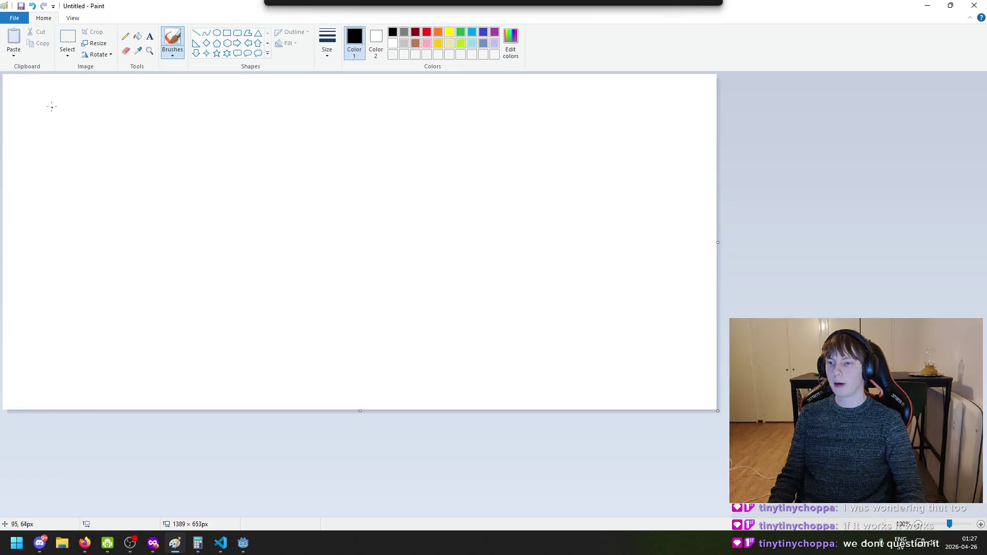
Draw short test brush strokes near the top-left and undo them all, leaving the canvas blank
mouse_move(29, 98)
left_mouse_down()
mouse_move(84, 98)
mouse_move(41, 110)
left_mouse_up()
scroll(43, 91, "up", 3, "ctrl")
key("ctrl+z")
key("ctrl+z")
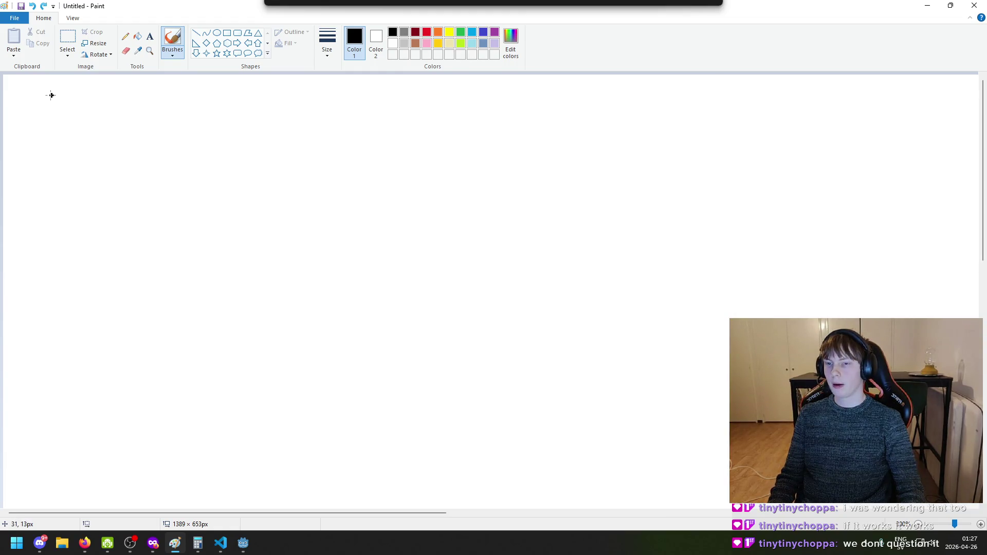
left_click_drag(48, 97, 39, 113)
key("ctrl+z")
key("ctrl+z")
left_click_drag(39, 107, 59, 94)
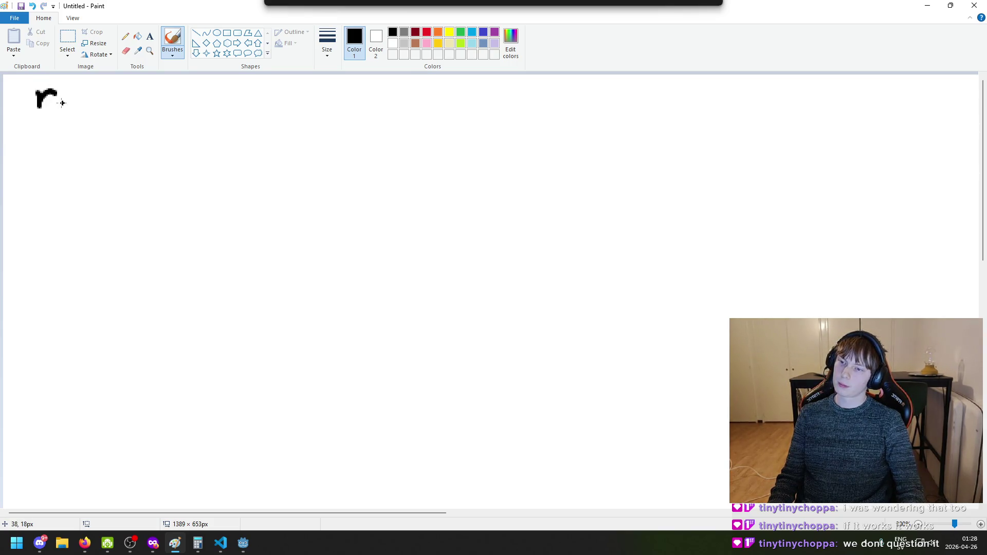
key("ctrl+z")
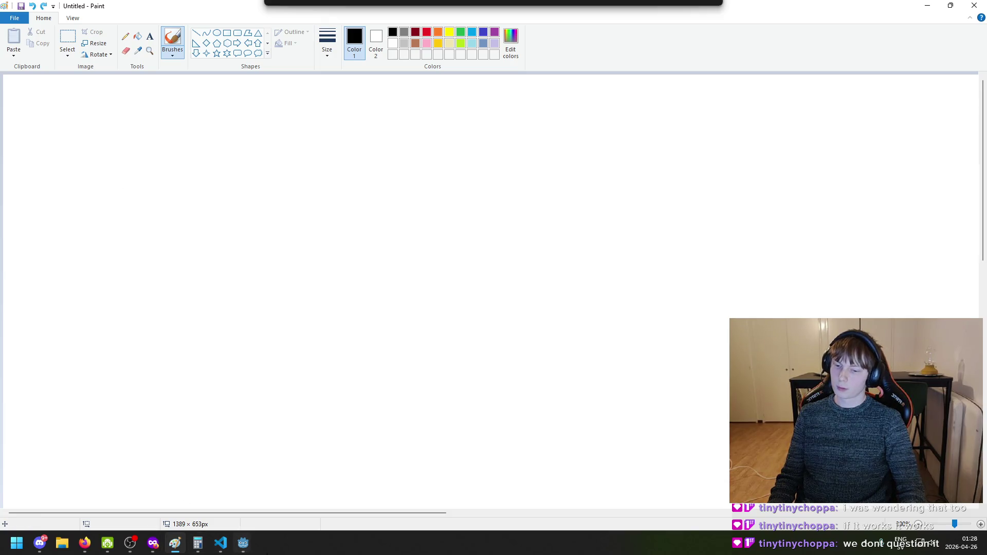
Bring Godot forward and scroll the FileSystem dock down to entity_scenes
mouse_move(243, 543)
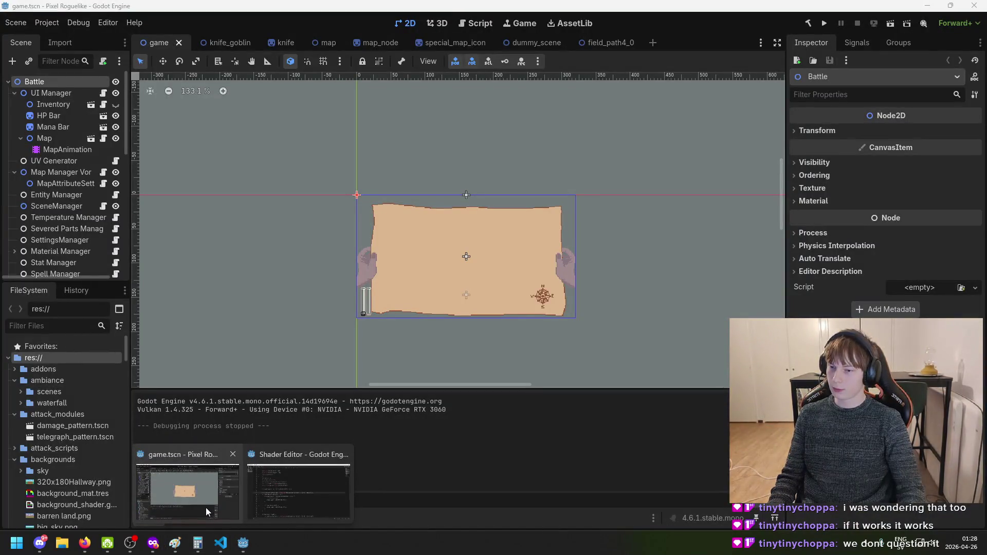
left_click(206, 508)
scroll(95, 445, "down", 3)
scroll(95, 447, "down", 15)
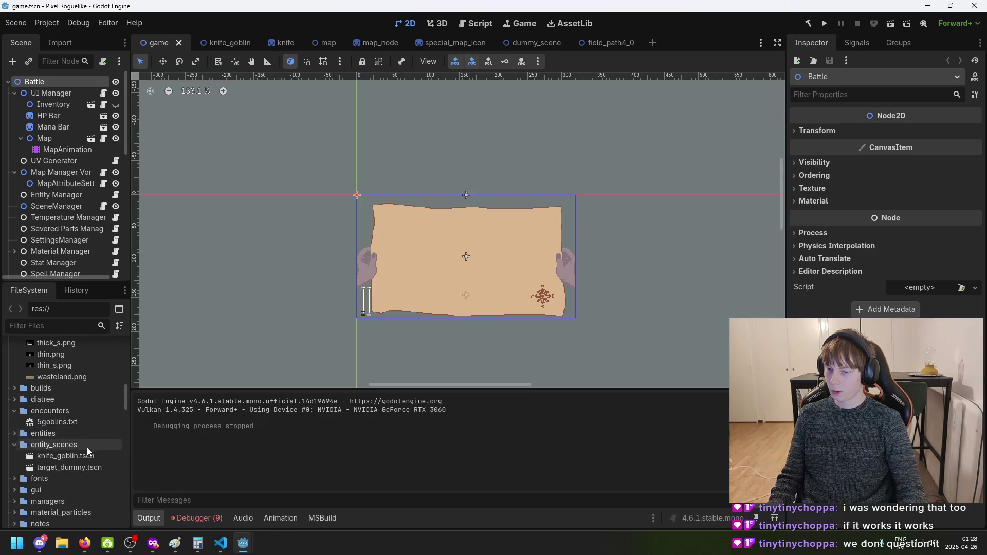
scroll(87, 447, "down", 4)
Back in Paint, handwrite 'Scenes' at the canvas's top-left, undoing the mistaken final letter
left_click(175, 545)
mouse_move(54, 105)
left_mouse_down()
mouse_move(32, 146)
mouse_move(18, 145)
left_mouse_up()
mouse_move(75, 124)
left_mouse_down()
mouse_move(71, 146)
mouse_move(110, 153)
left_mouse_up()
left_click_drag(116, 109, 131, 147)
left_click_drag(146, 134, 172, 144)
mouse_move(209, 122)
left_mouse_down()
mouse_move(176, 165)
mouse_move(205, 110)
mouse_move(181, 143)
mouse_move(194, 175)
left_mouse_up()
key("ctrl+z")
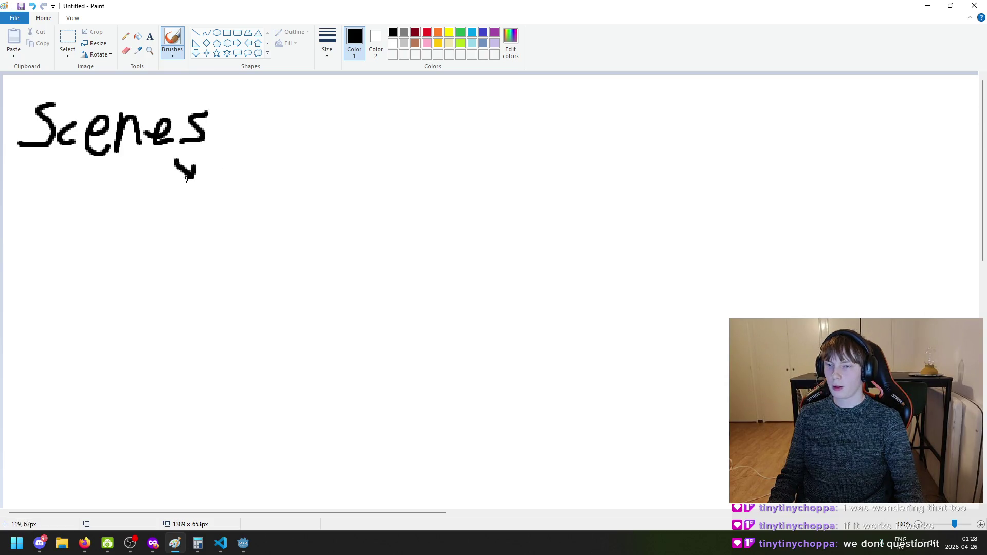
Finish 'Scenes' with its final s and handwrite 'regular' below and right of it
key("ctrl+z")
key("ctrl+z")
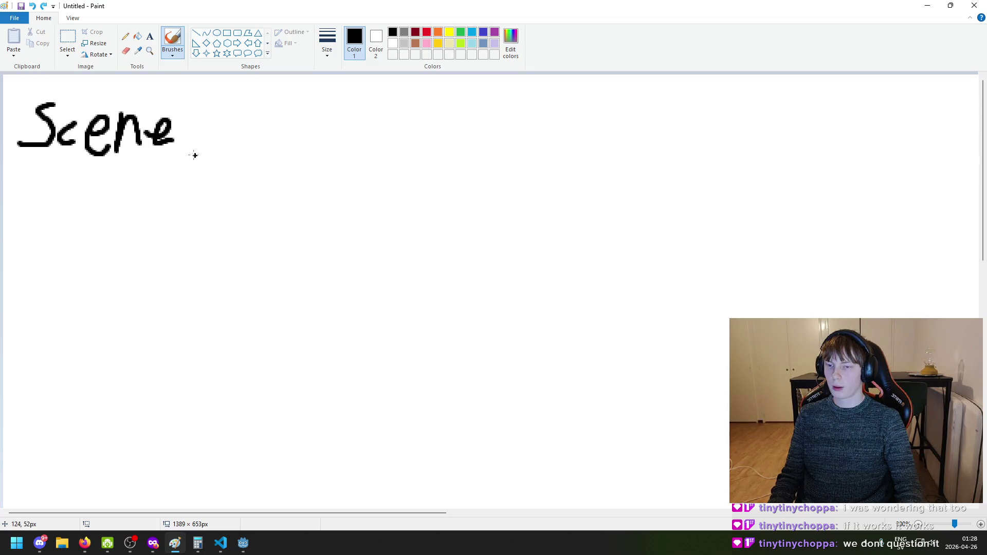
mouse_move(202, 116)
left_mouse_down()
mouse_move(134, 193)
mouse_move(195, 177)
mouse_move(197, 201)
left_mouse_up()
mouse_move(207, 156)
left_mouse_down()
mouse_move(231, 195)
mouse_move(260, 193)
mouse_move(290, 164)
left_mouse_up()
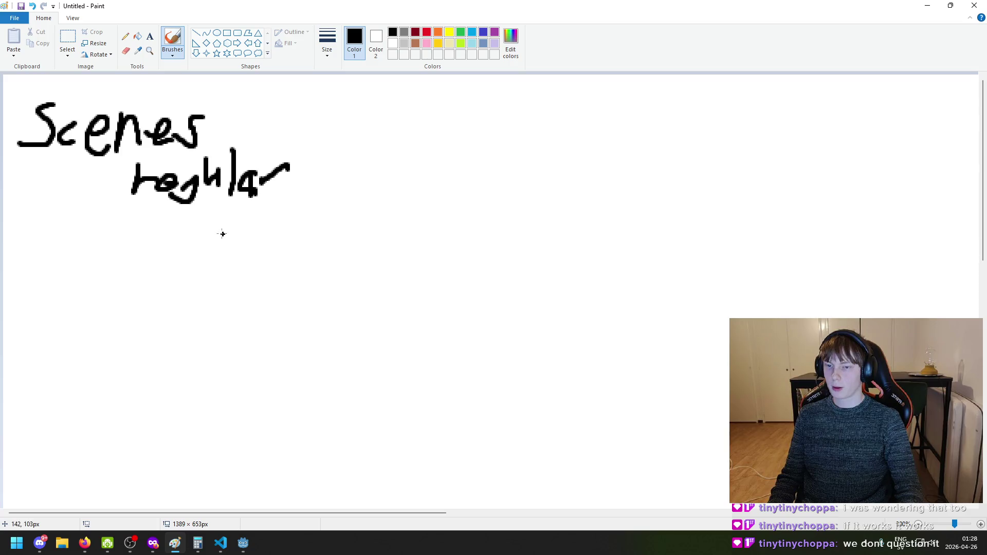
Handwrite 'biome' below 'regular' and start 'Width' beneath it, undoing stray marks
mouse_move(230, 220)
left_mouse_down()
mouse_move(227, 232)
mouse_move(253, 254)
mouse_move(270, 241)
left_mouse_up()
left_click(252, 227)
key("ctrl+z")
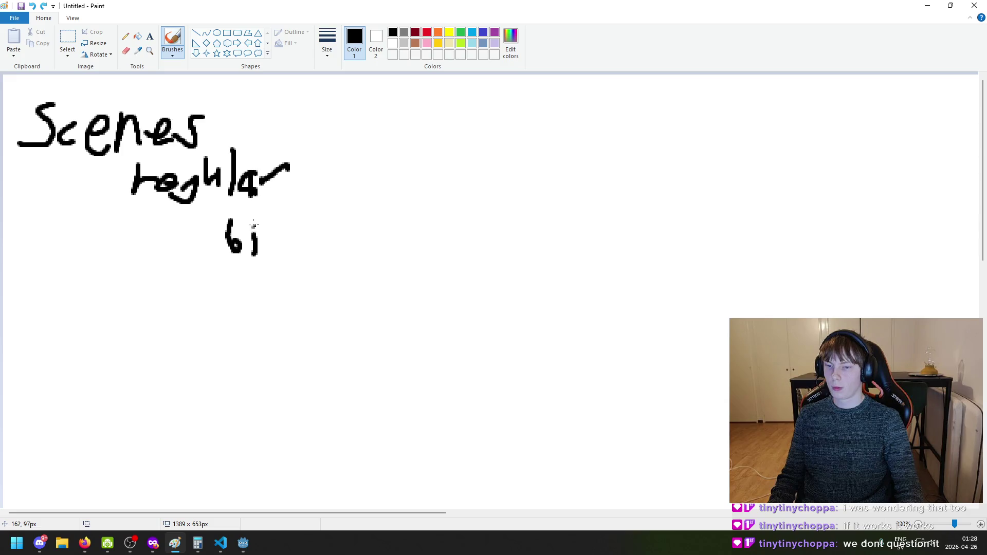
mouse_move(270, 230)
left_mouse_down()
mouse_move(296, 237)
mouse_move(308, 258)
mouse_move(333, 255)
mouse_move(312, 242)
mouse_move(333, 255)
left_mouse_up()
key("ctrl+z")
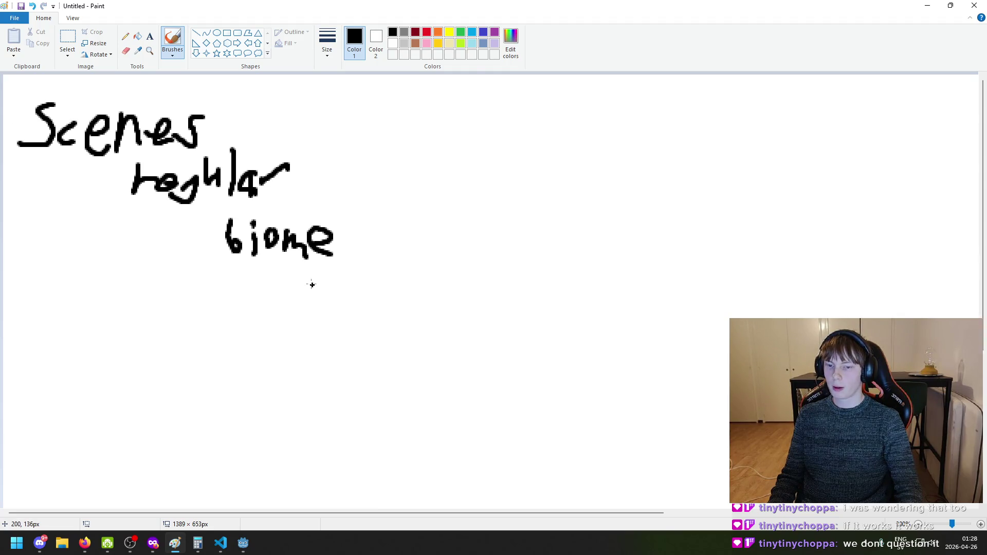
scroll(310, 282, "down", 1, "ctrl")
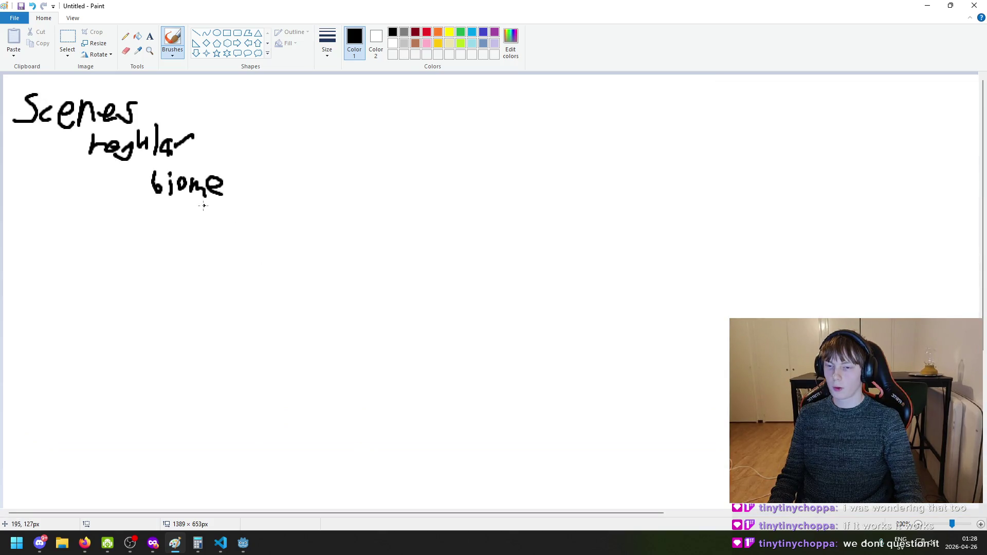
mouse_move(201, 210)
left_mouse_down()
mouse_move(220, 203)
mouse_move(241, 225)
mouse_move(278, 228)
left_mouse_up()
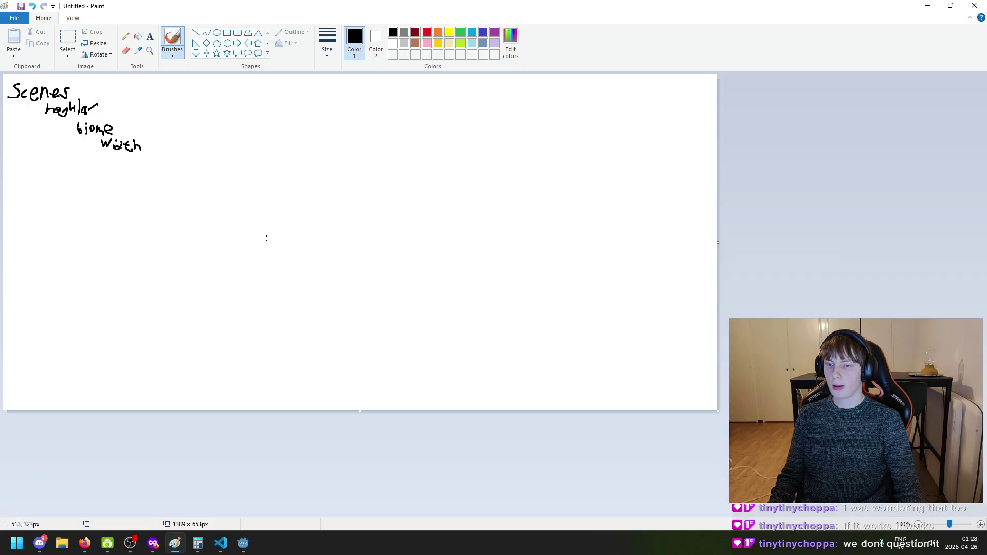
Try a curved arrow and lines down from 'regular' toward 'Width', then undo them
mouse_move(46, 154)
left_mouse_down()
mouse_move(116, 203)
mouse_move(165, 222)
left_mouse_up()
mouse_move(134, 191)
left_mouse_down()
mouse_move(164, 223)
mouse_move(125, 230)
left_mouse_up()
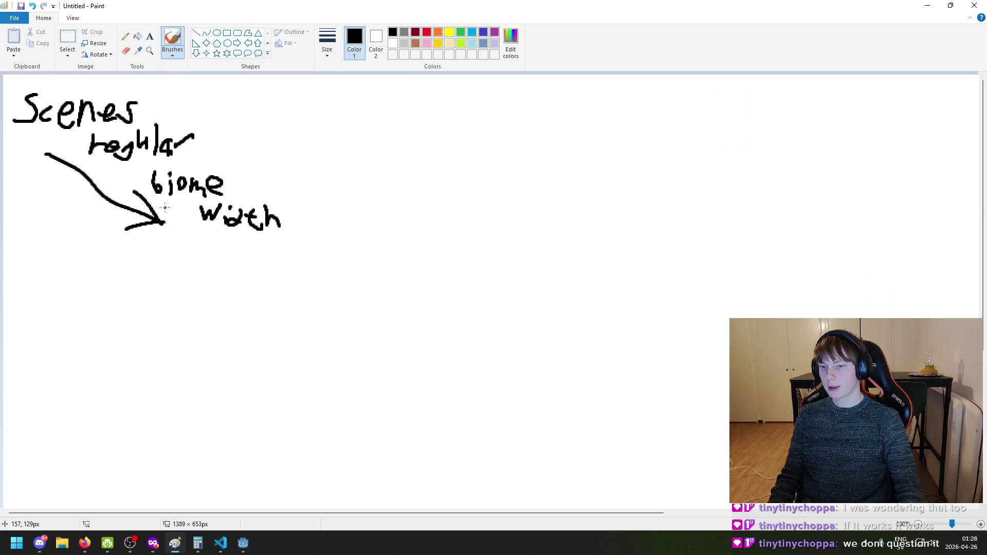
key("ctrl+z")
key("ctrl+z")
key("ctrl+z")
key("ctrl+z")
mouse_move(79, 142)
left_mouse_down()
mouse_move(62, 236)
mouse_move(115, 282)
left_mouse_up()
key("ctrl+z")
left_click_drag(86, 150, 72, 304)
key("ctrl+z")
key("ctrl+z")
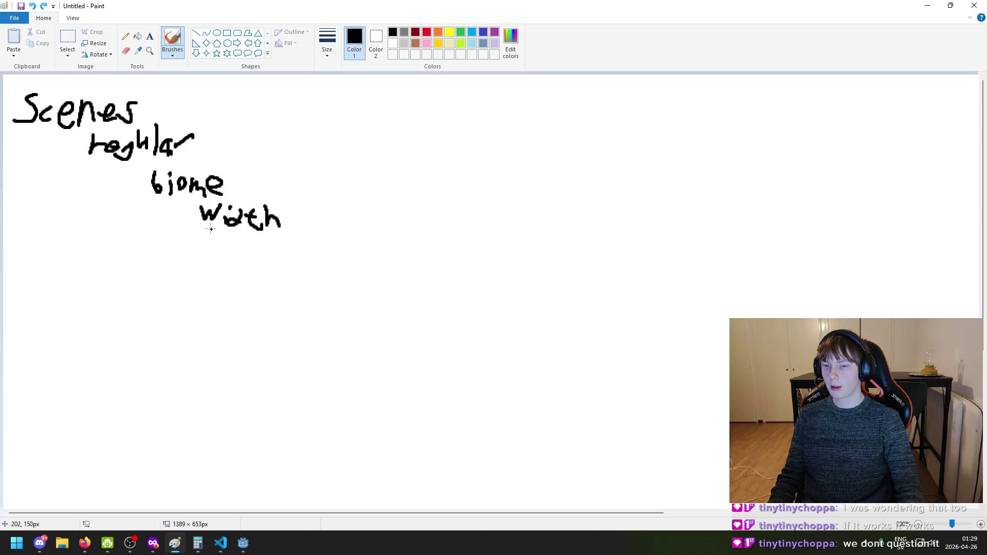
Try a vertical line below 'biome' and undo it
scroll(258, 278, "down", 4)
scroll(277, 249, "up", 2)
scroll(300, 225, "down", 2)
scroll(294, 205, "up", 2)
scroll(294, 205, "up", 2)
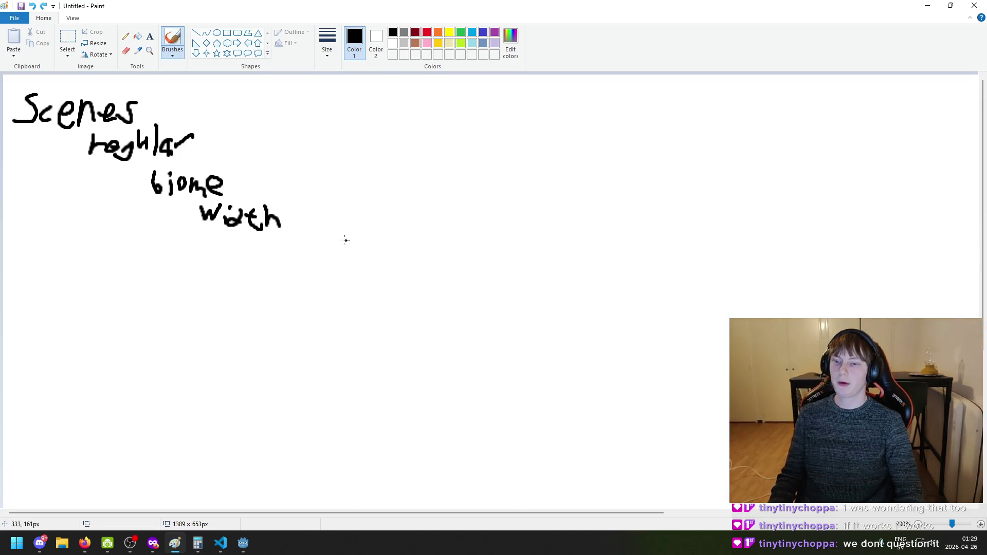
scroll(355, 246, "down", 1, "ctrl")
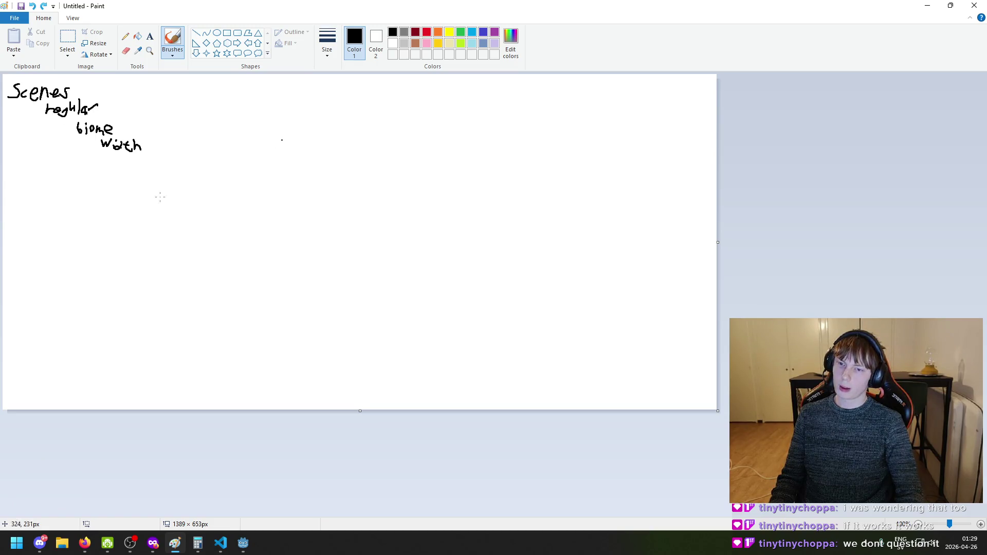
scroll(69, 129, "up", 1, "ctrl")
left_click_drag(155, 213, 143, 314)
key("ctrl+z")
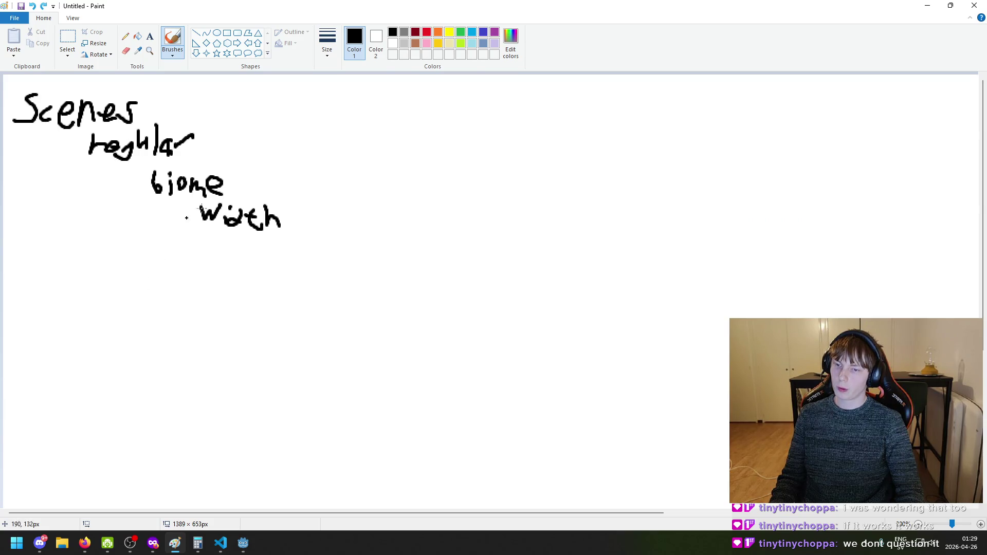
Draw an upward arrow to 'biome' and handwrite 'encounter' beneath it, undoing mis-drawn letters
mouse_move(140, 226)
left_mouse_down()
mouse_move(156, 213)
mouse_move(166, 228)
left_mouse_up()
left_click_drag(155, 216, 146, 339)
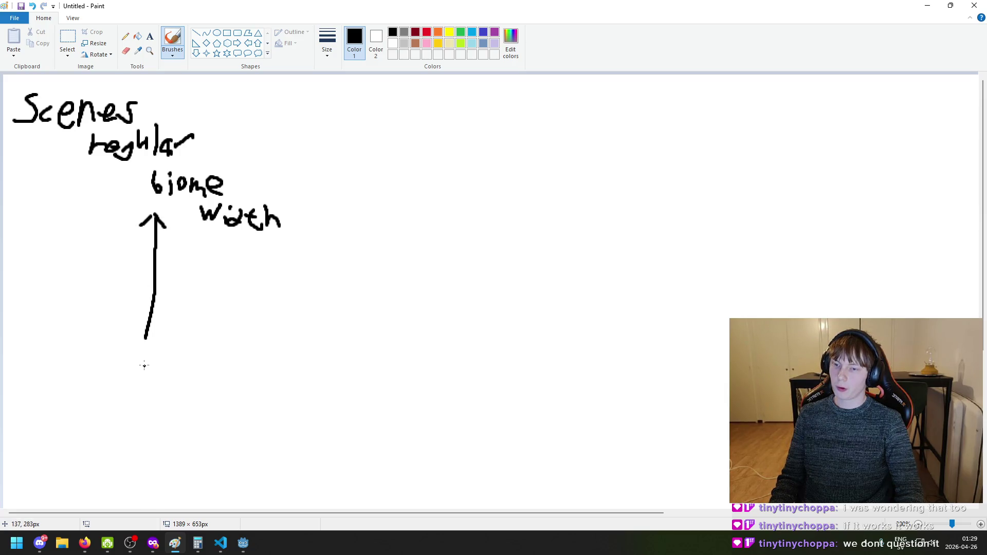
scroll(145, 366, "down", 1, "ctrl")
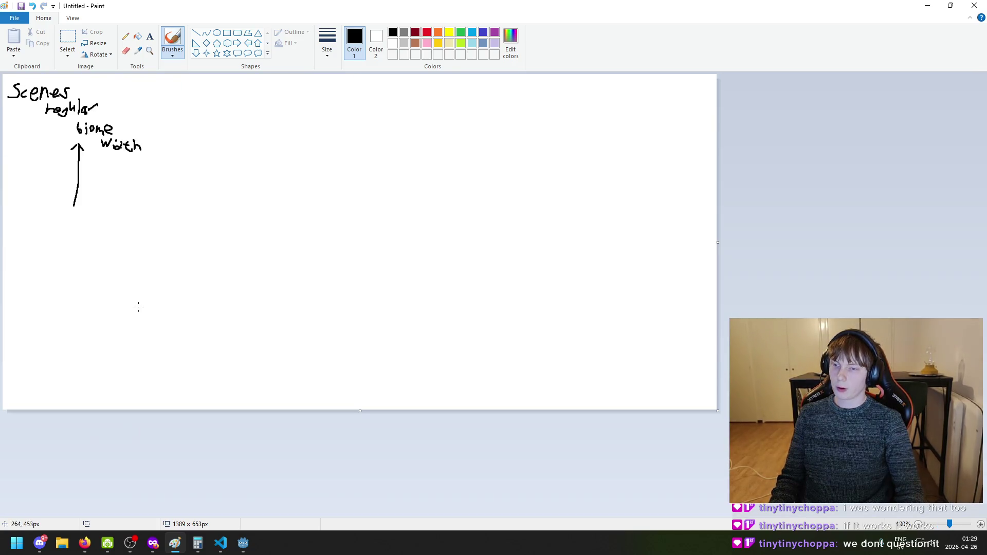
mouse_move(71, 259)
left_mouse_down()
mouse_move(89, 267)
mouse_move(113, 251)
mouse_move(119, 272)
mouse_move(166, 283)
left_mouse_up()
key("ctrl+z")
key("ctrl+z")
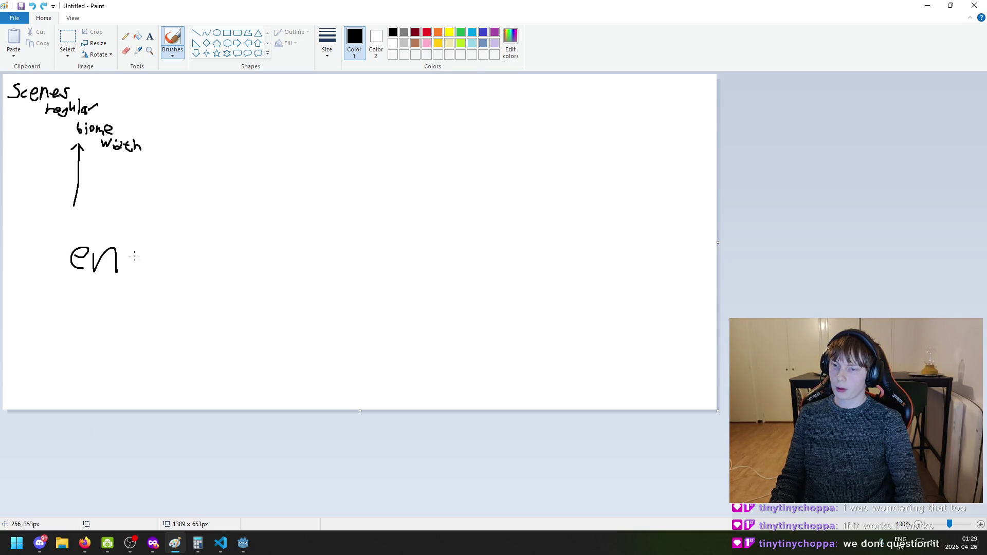
mouse_move(134, 252)
left_mouse_down()
mouse_move(133, 269)
mouse_move(146, 254)
mouse_move(142, 273)
mouse_move(271, 253)
left_mouse_up()
key("ctrl+z")
key("ctrl+z")
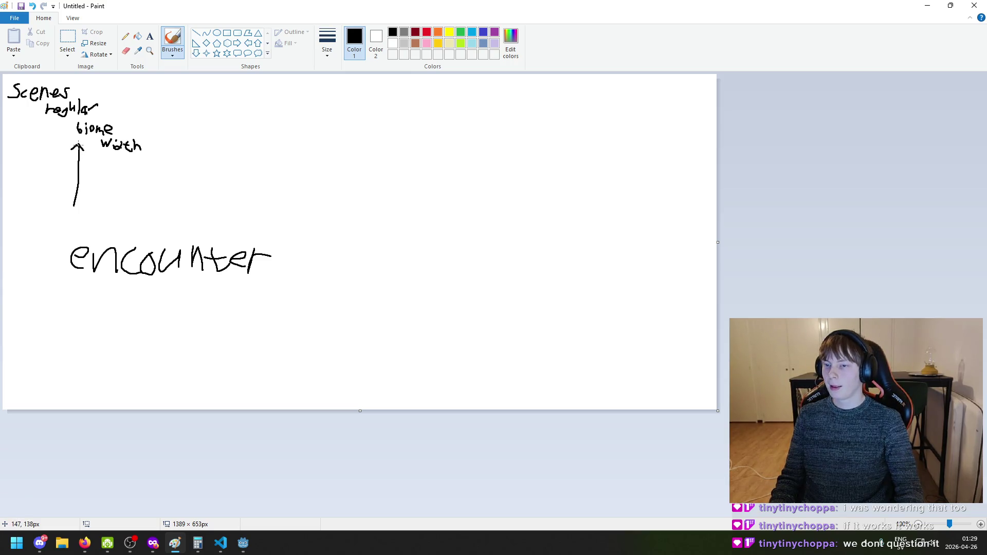
Extend the arrow shaft toward 'encounter' and draw a second arrow from it up to 'With'
left_click_drag(78, 205, 72, 228)
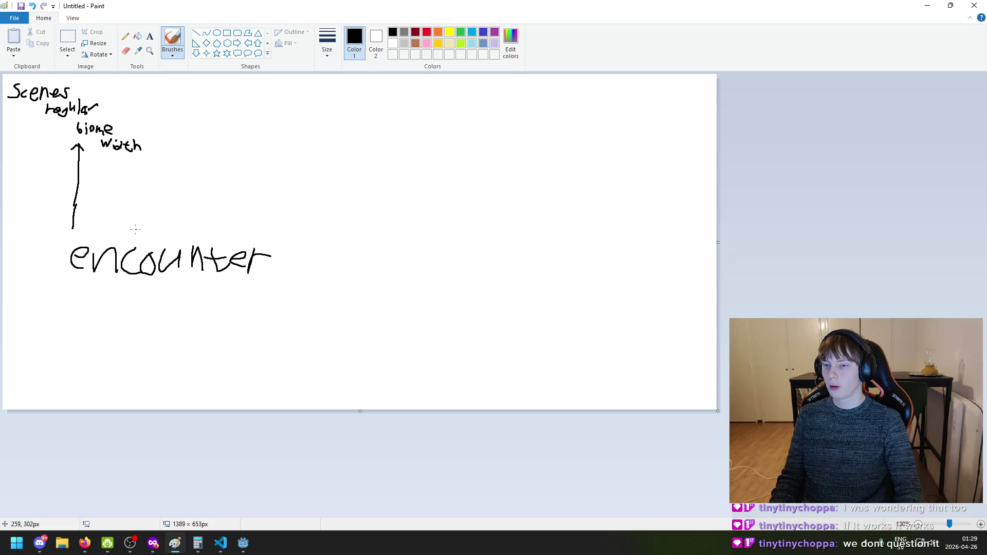
left_click_drag(135, 234, 122, 171)
key("ctrl+z")
mouse_move(131, 215)
left_mouse_down()
mouse_move(114, 176)
mouse_move(150, 179)
left_mouse_up()
Sketch several vertical lines and marks in the empty right area, then undo them all
left_click_drag(442, 213, 441, 276)
key("ctrl+z")
left_click_drag(456, 205, 452, 257)
key("ctrl+z")
left_click_drag(473, 203, 475, 265)
key("ctrl+z")
left_click_drag(468, 205, 467, 267)
key("ctrl+z")
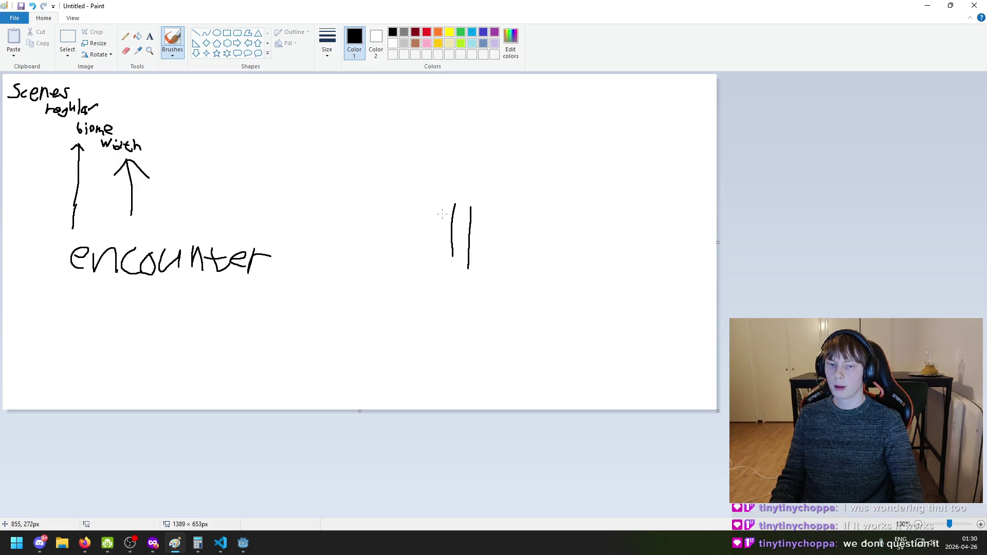
mouse_move(460, 205)
left_mouse_down()
mouse_move(463, 232)
mouse_move(466, 209)
left_mouse_up()
key("ctrl+z")
key("ctrl+z")
key("ctrl+z")
left_click_drag(466, 220, 463, 228)
key("ctrl+z")
key("ctrl+z")
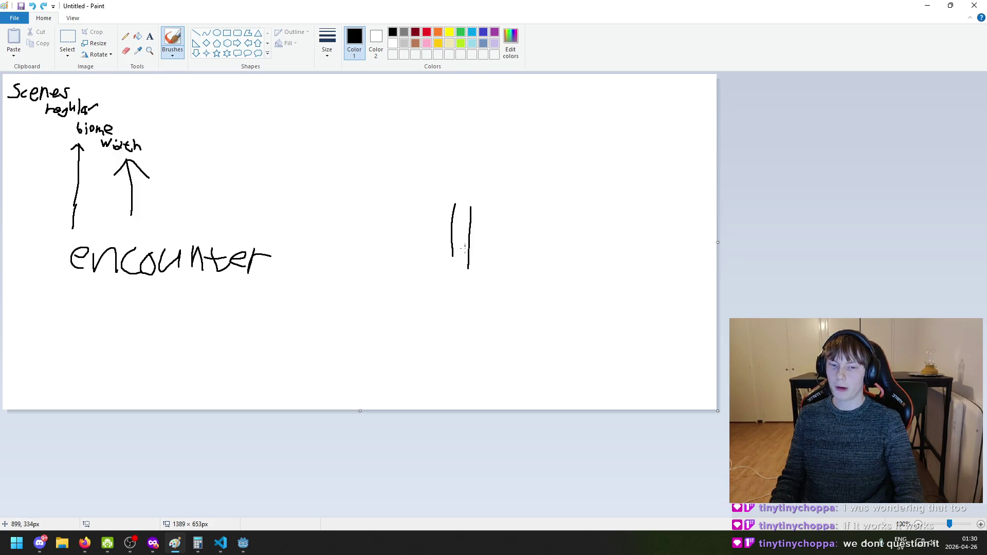
key("ctrl+z")
key("ctrl+z")
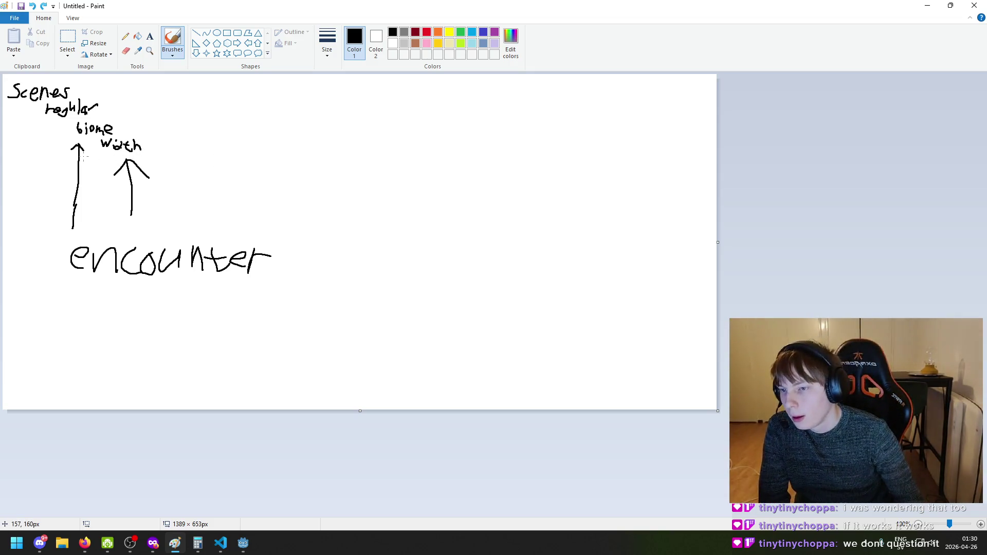
Try a long curved arrow and a stroke beside 'With', undo them, and mark a small dot
mouse_move(43, 110)
left_mouse_down()
mouse_move(25, 276)
mouse_move(26, 267)
left_mouse_up()
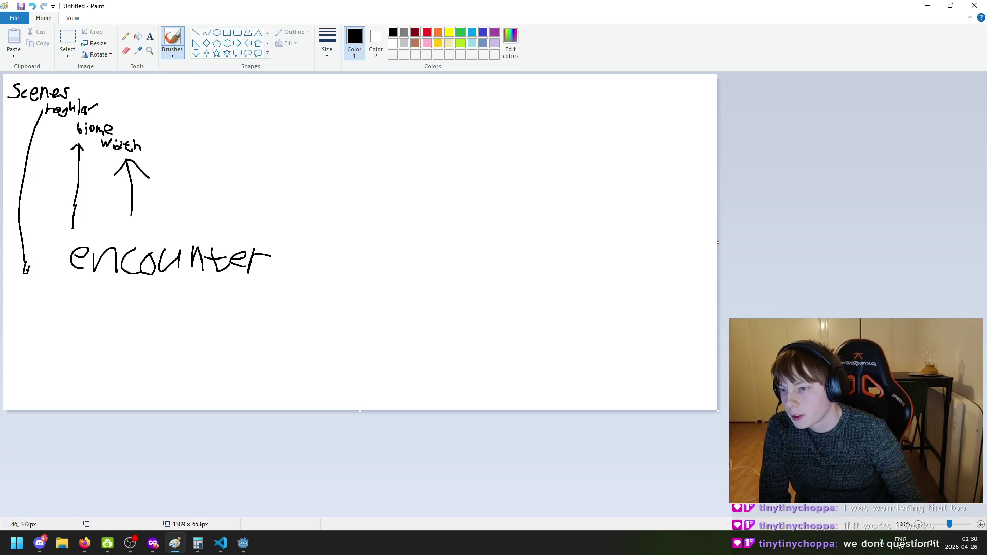
key("ctrl+z")
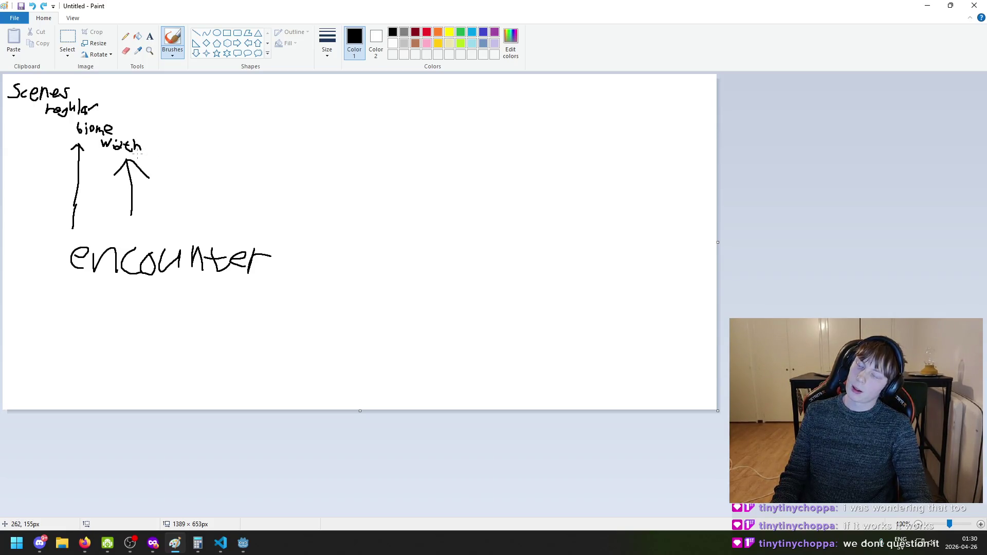
mouse_move(137, 154)
left_mouse_down()
mouse_move(149, 163)
mouse_move(155, 155)
left_mouse_up()
key("ctrl+z")
key("ctrl+z")
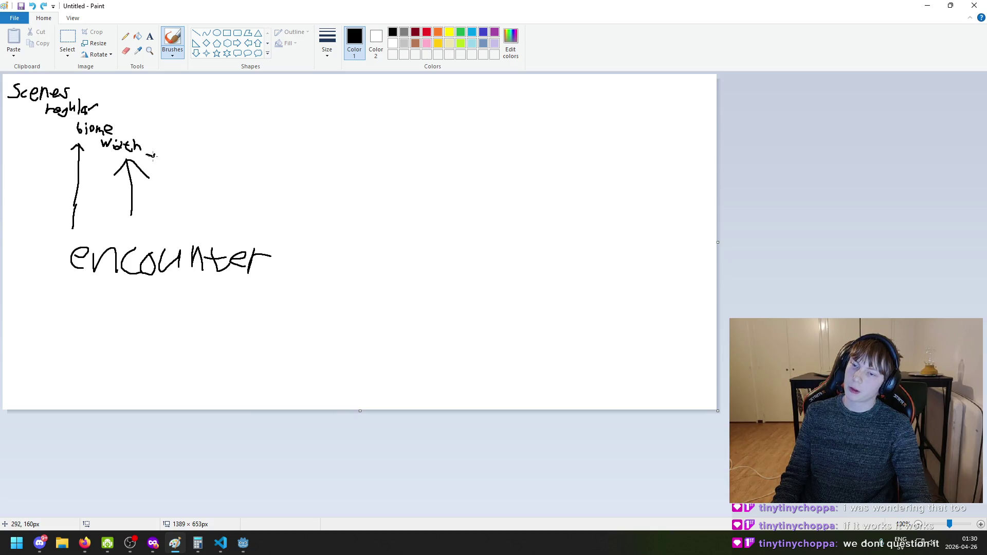
key("ctrl+z")
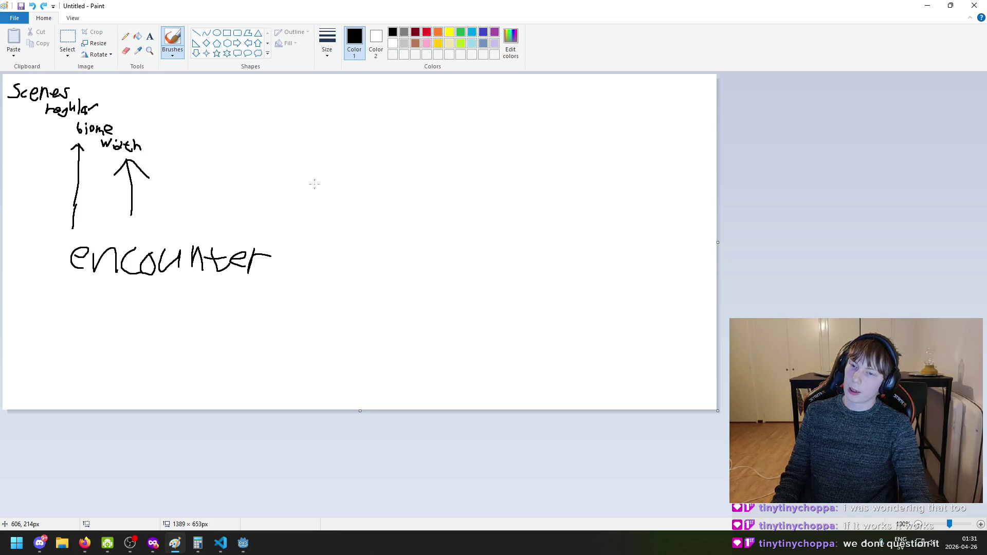
left_click(255, 106)
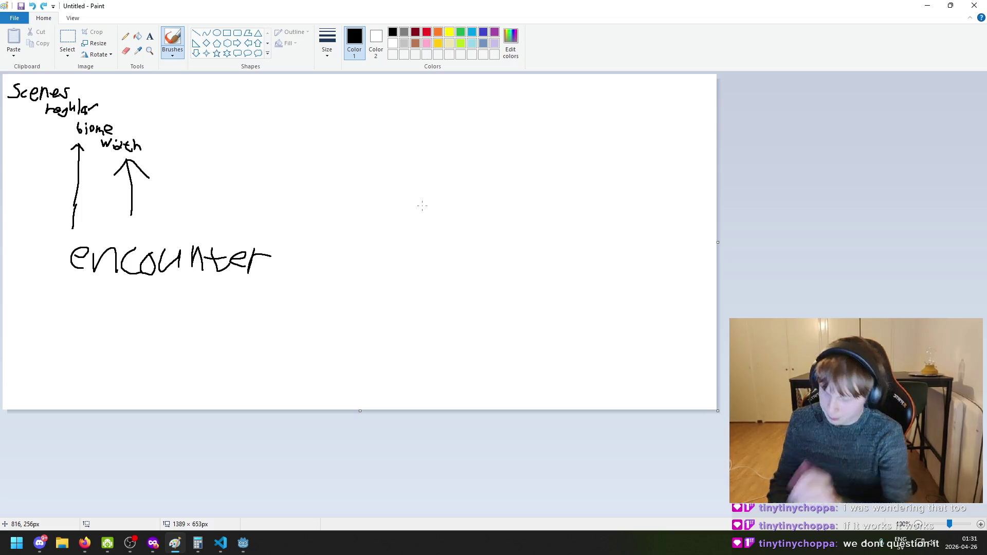
Search Start for 'note' and launch Notepad
key("super")
type("note")
key("Return")
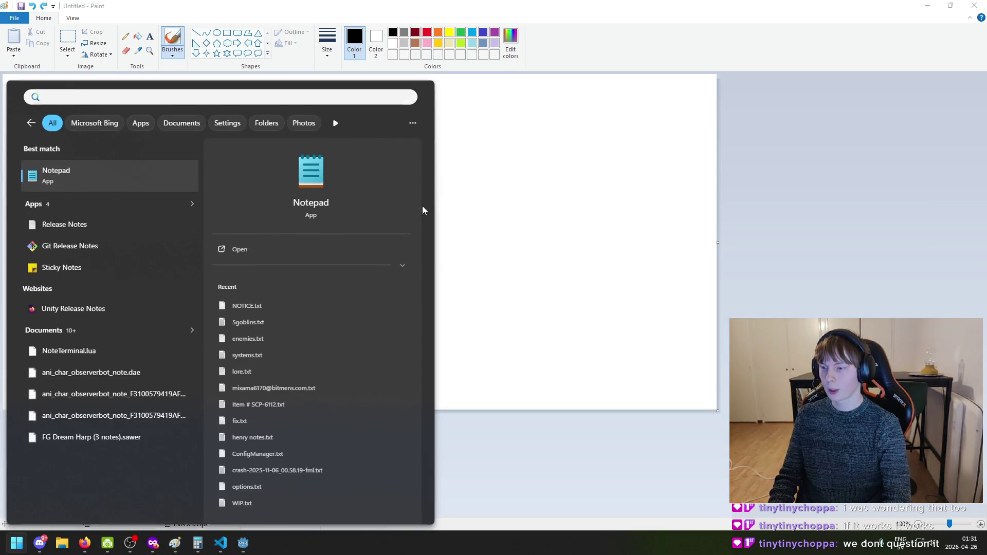
Close the duplicate Notepad, move it right and taller, and type 'list all possible encounters'
left_click(468, 76)
mouse_move(294, 23)
left_mouse_down()
mouse_move(641, 115)
mouse_move(594, 104)
left_mouse_up()
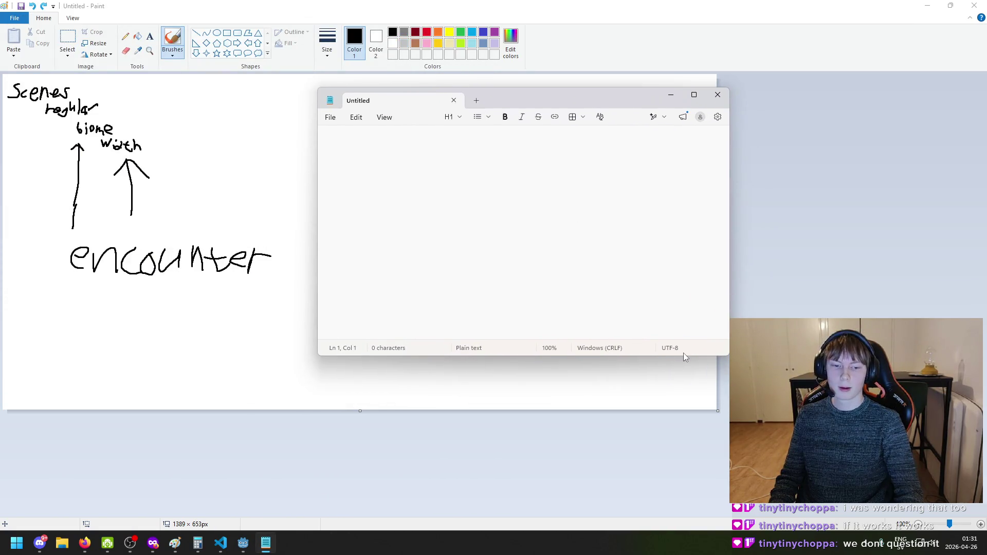
left_click_drag(684, 354, 685, 404)
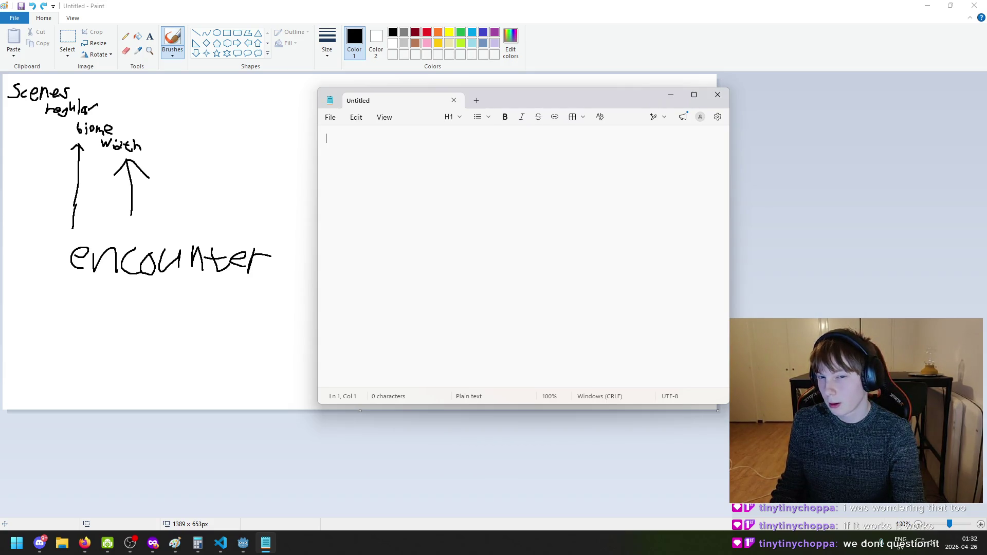
type("list all ")
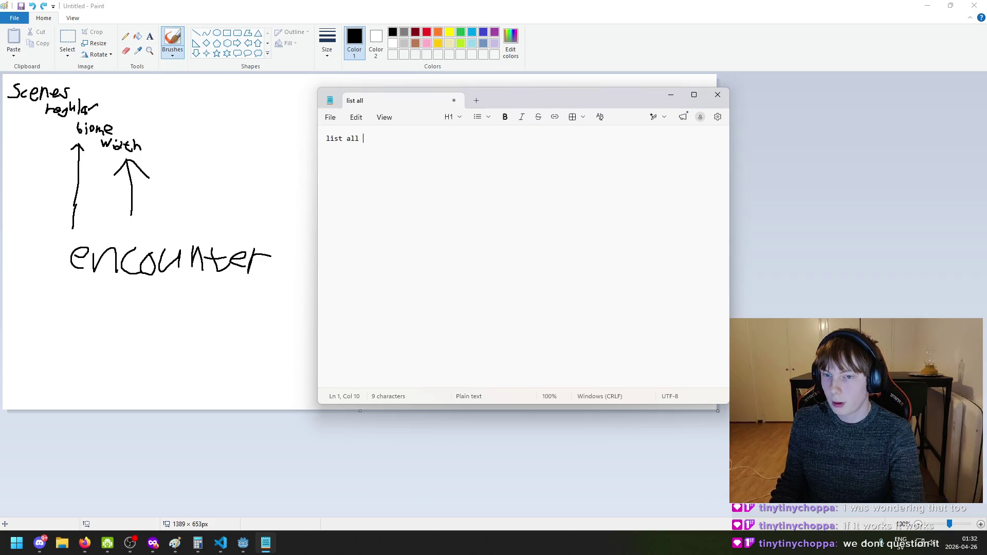
type("possibl")
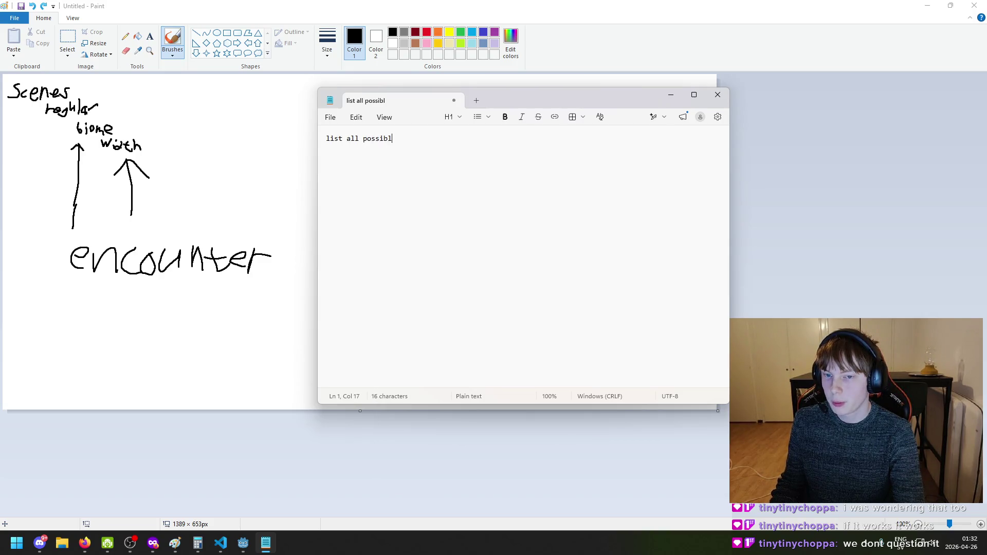
type("e encounters")
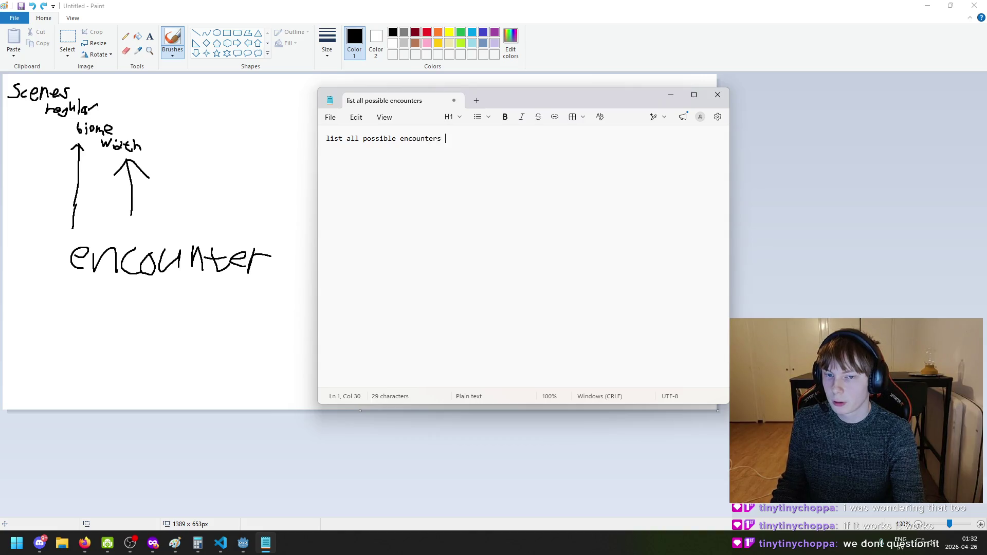
Add 'pick from list' below, then rewrite the first line as 'loop through every encounter in the game'
key("Return")
key("Return")
type("pick")
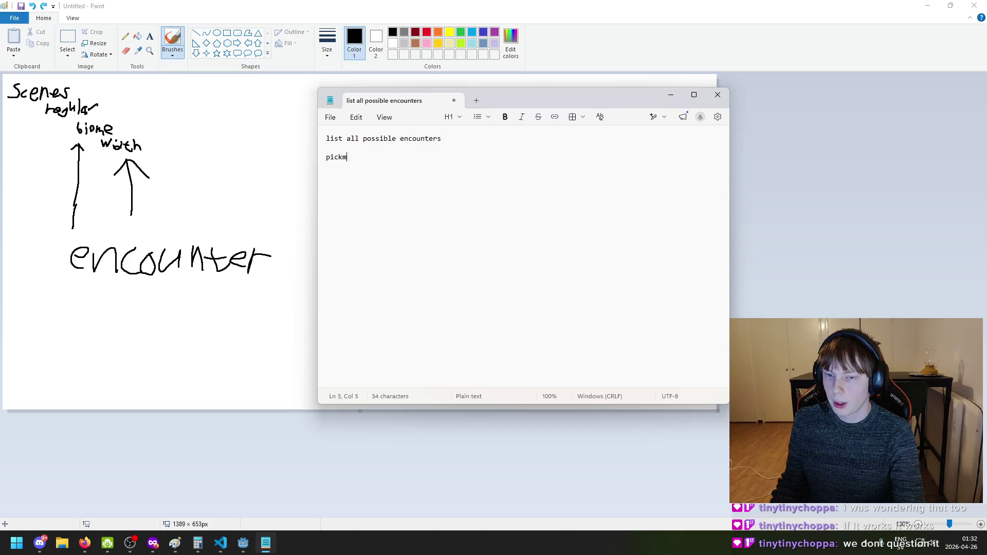
type(" from 1ist")
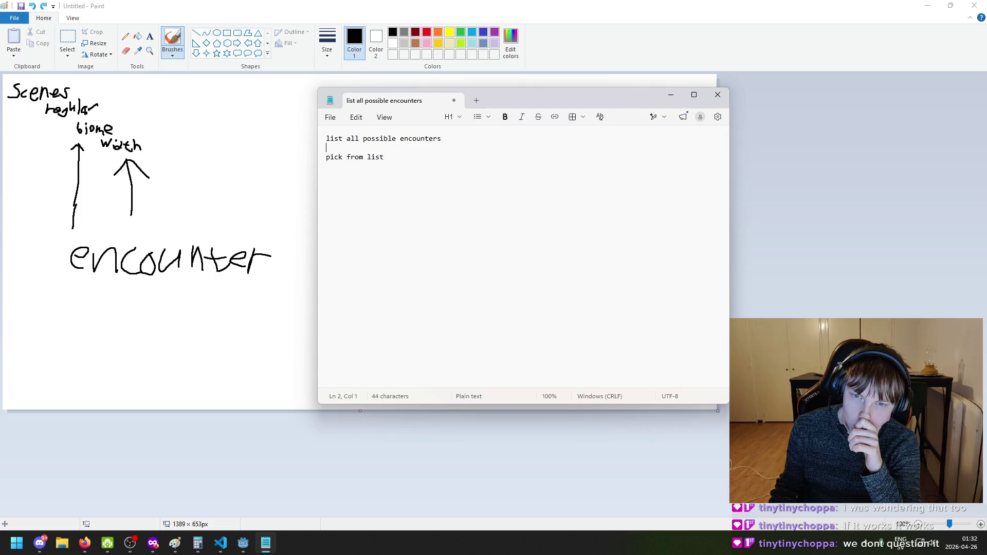
triple_click(437, 138)
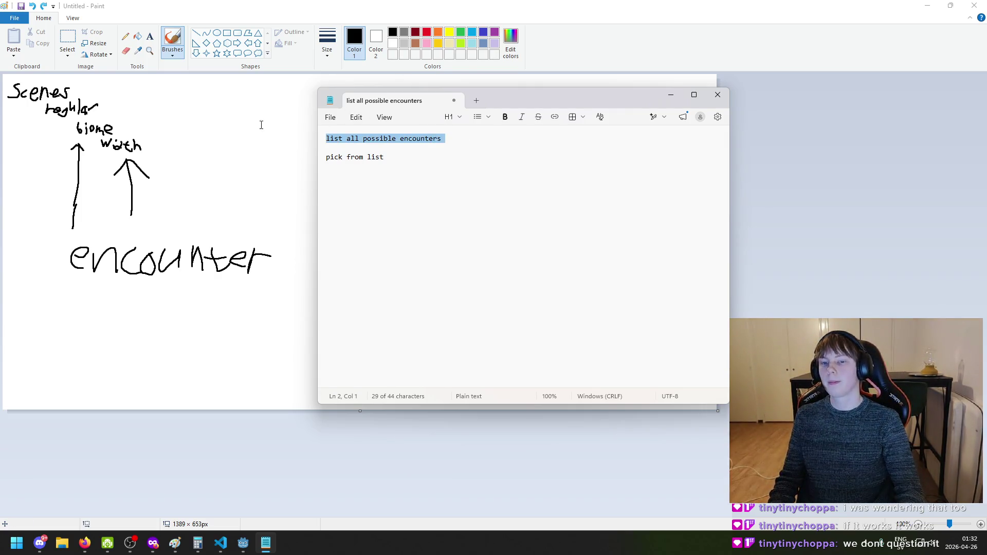
key("BackSpace")
type("loop though ever")
key("BackSpace")
key("BackSpace")
key("BackSpace")
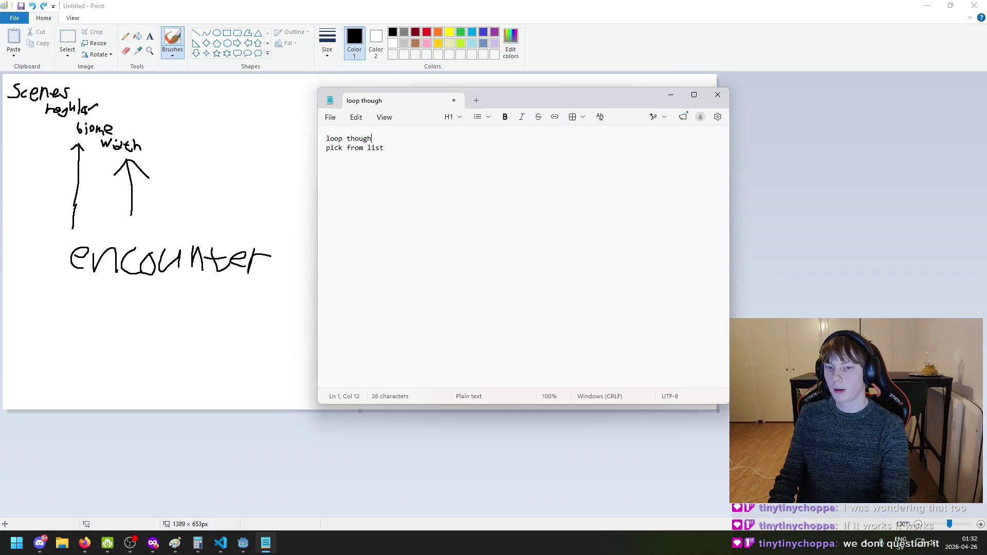
type("through every co")
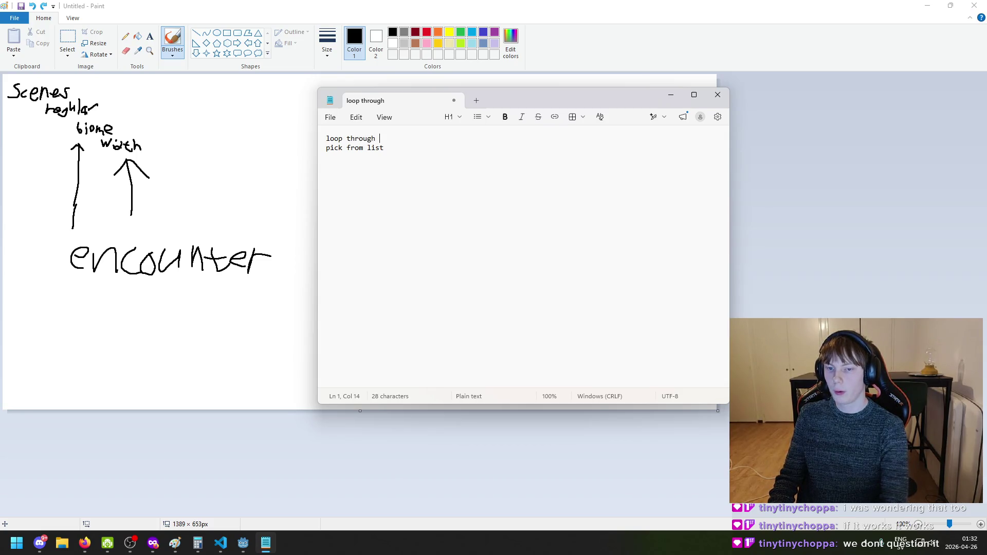
key("BackSpace")
key("BackSpace")
type("encounter in the gma")
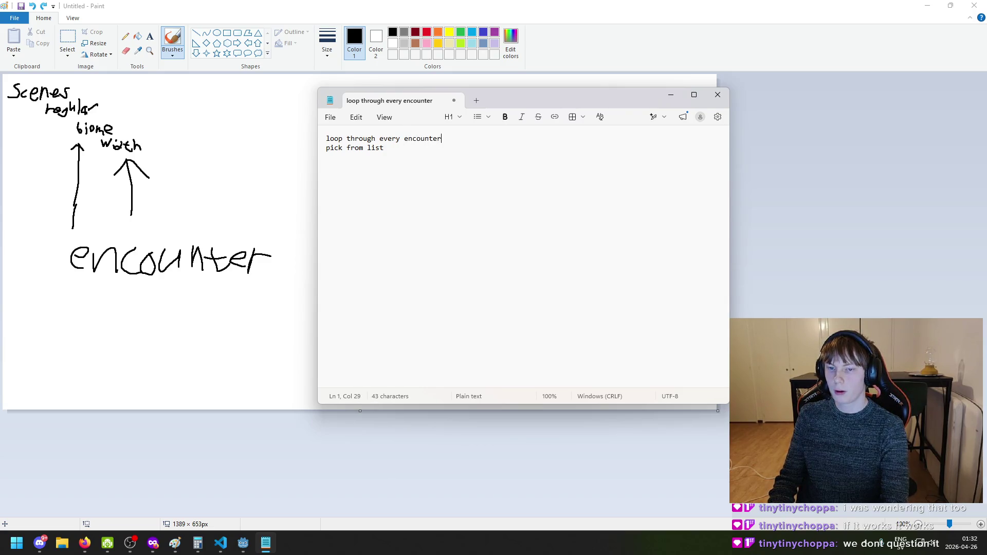
key("BackSpace")
key("BackSpace")
type("ame")
Insert a middle line 'if cant spawn -> remove'
key("Return")
key("Return")
key("Up")
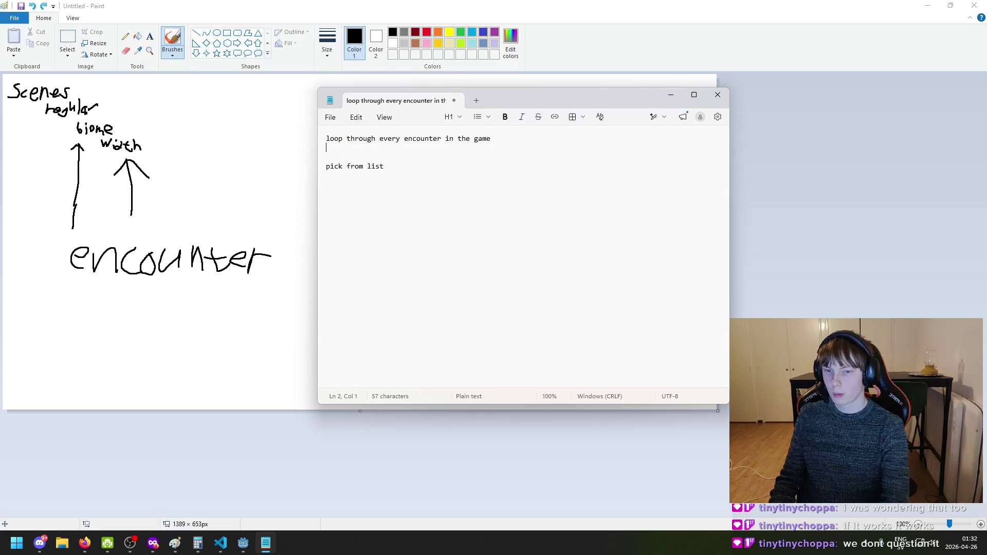
type("if cant spawn")
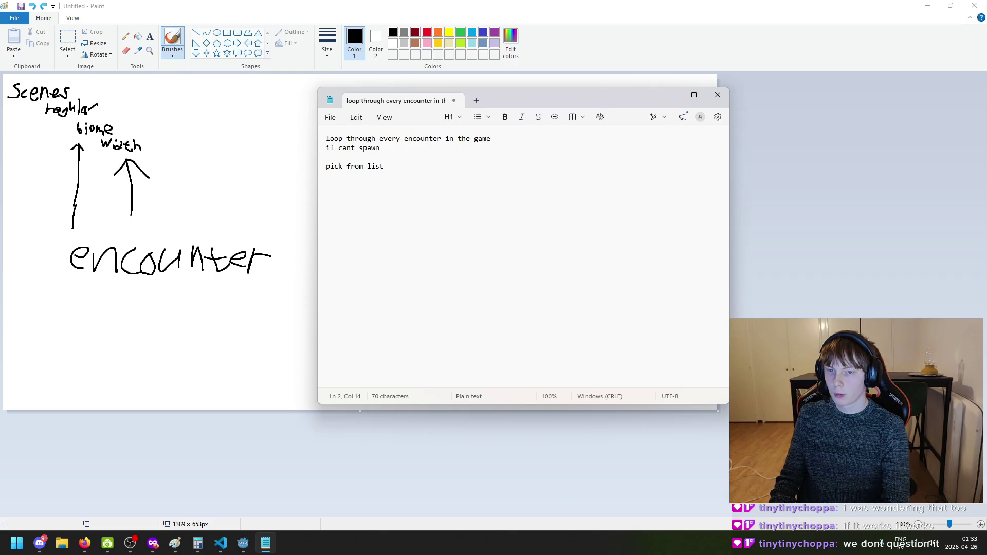
type(" -> remove")
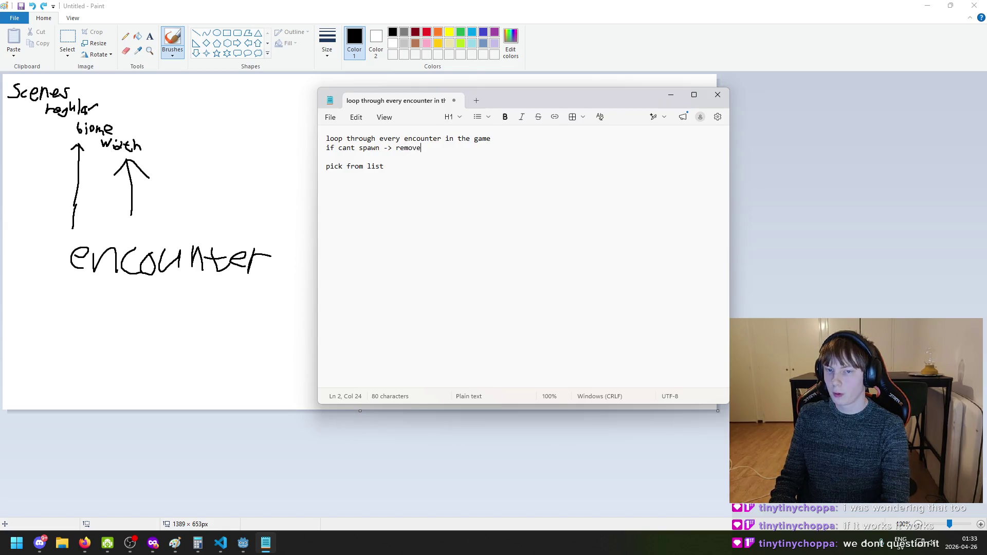
Refine the lines to 'List of every encounter', 'remove from List' and 'pick randomly from list'
key("Up")
key("ctrl+Left")
key("ctrl+Left")
type("List of")
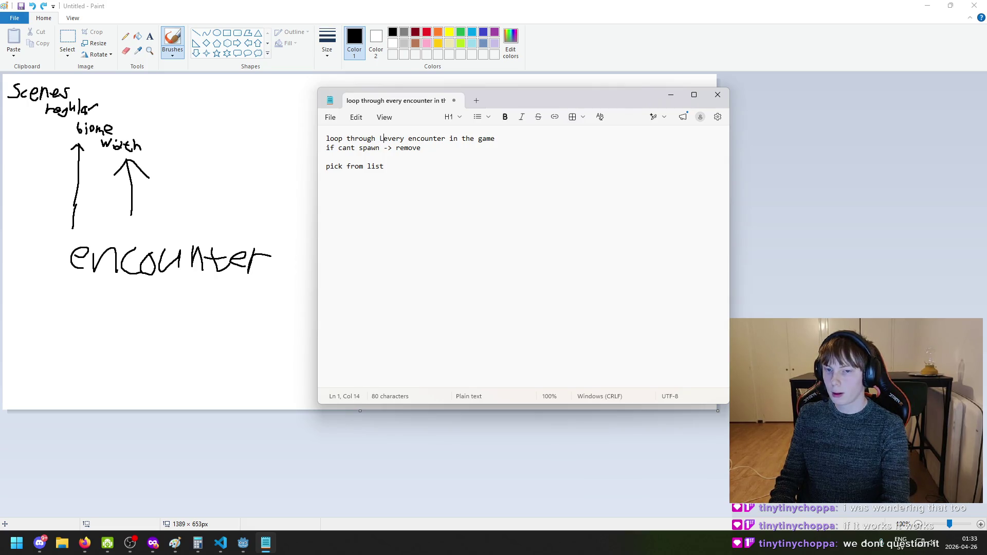
left_click(420, 147)
type("from List")
left_click(384, 166)
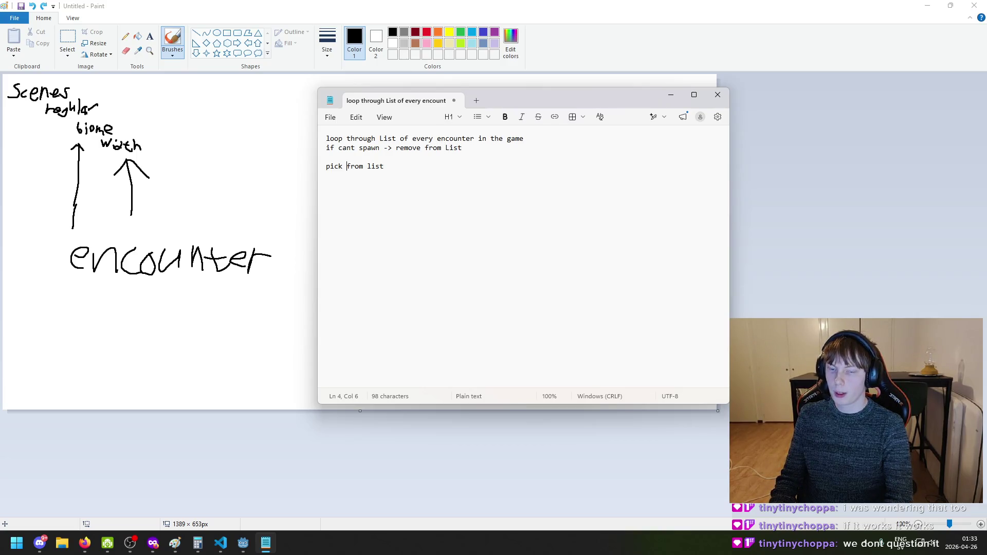
type("randomly")
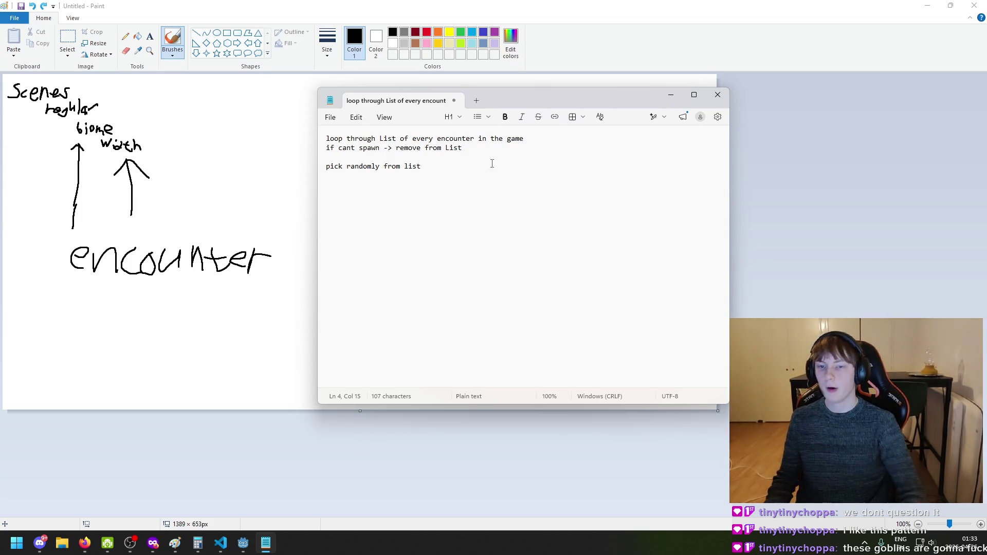
Insert two blank lines above 'pick randomly from list' and place the cursor on the empty line
left_click(384, 159)
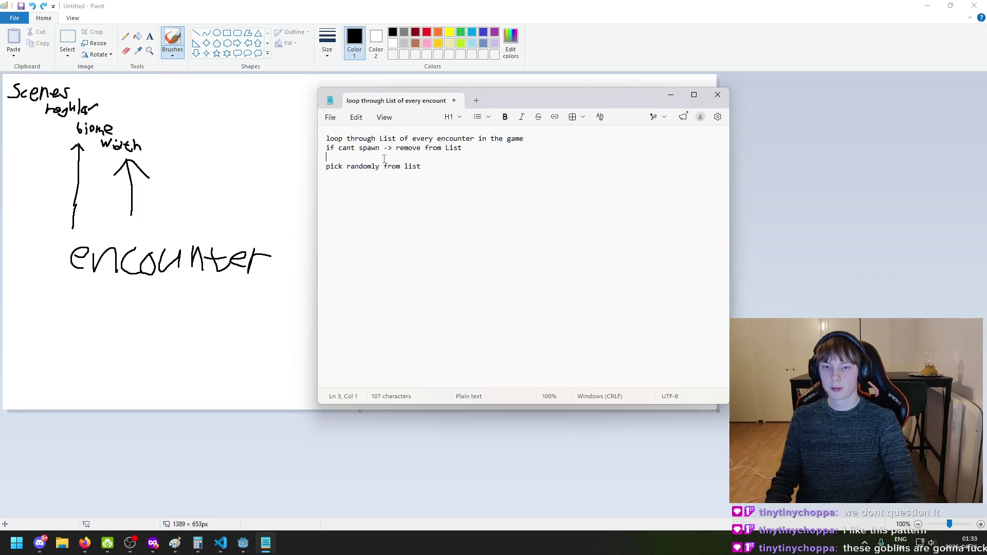
key("Return")
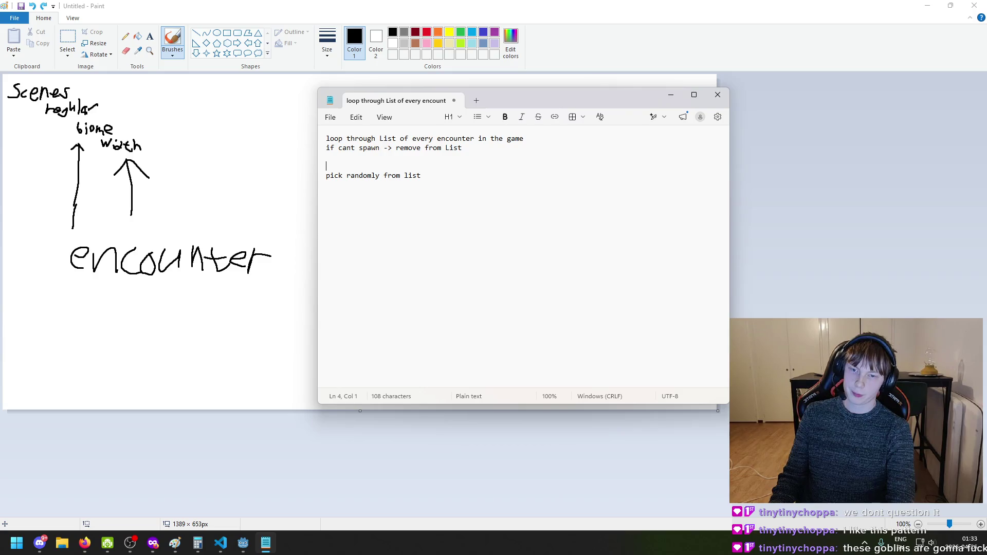
key("Return")
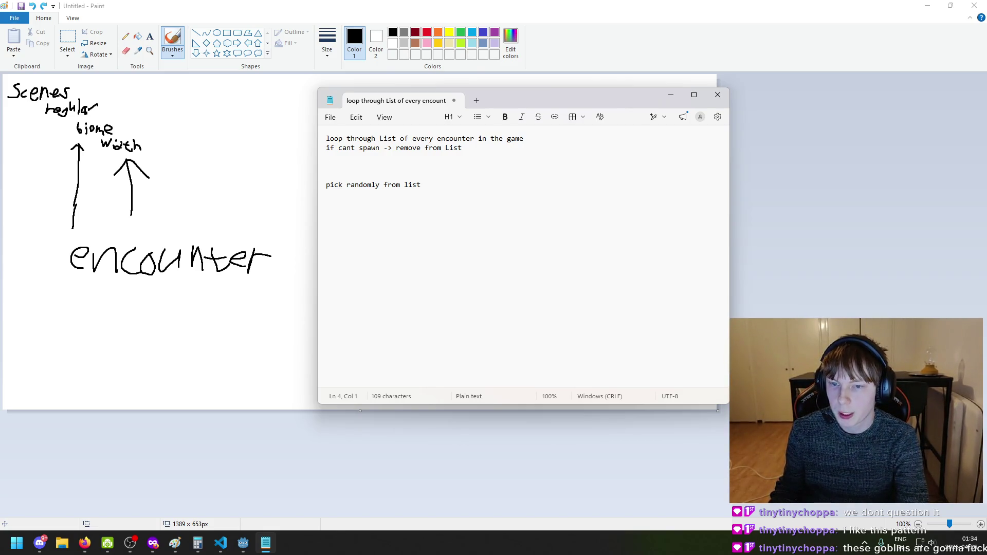
left_click(448, 177)
Write 'spin a wheel. higher weight = more space on the wheel' and delete the random-pick line
key("Up")
type("spin a wheel")
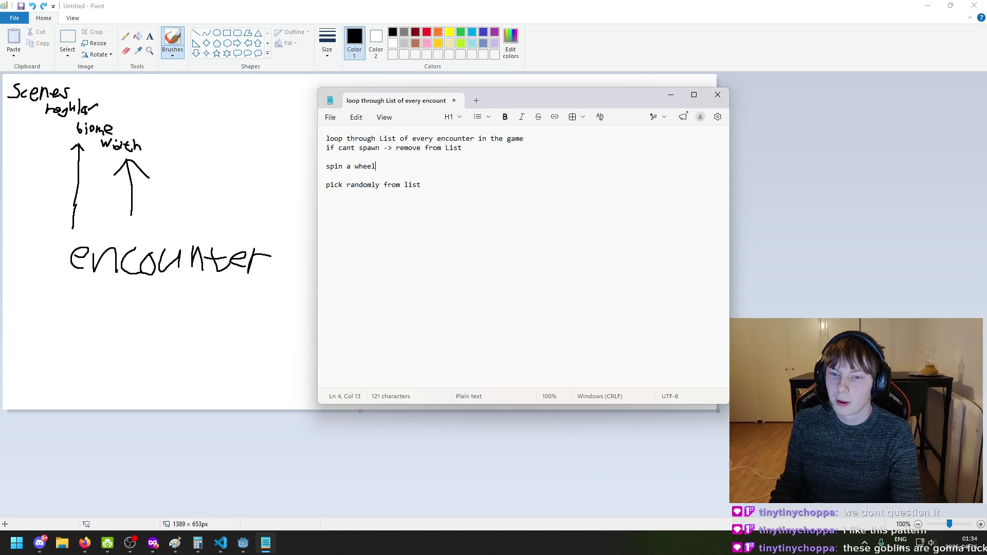
type(". ")
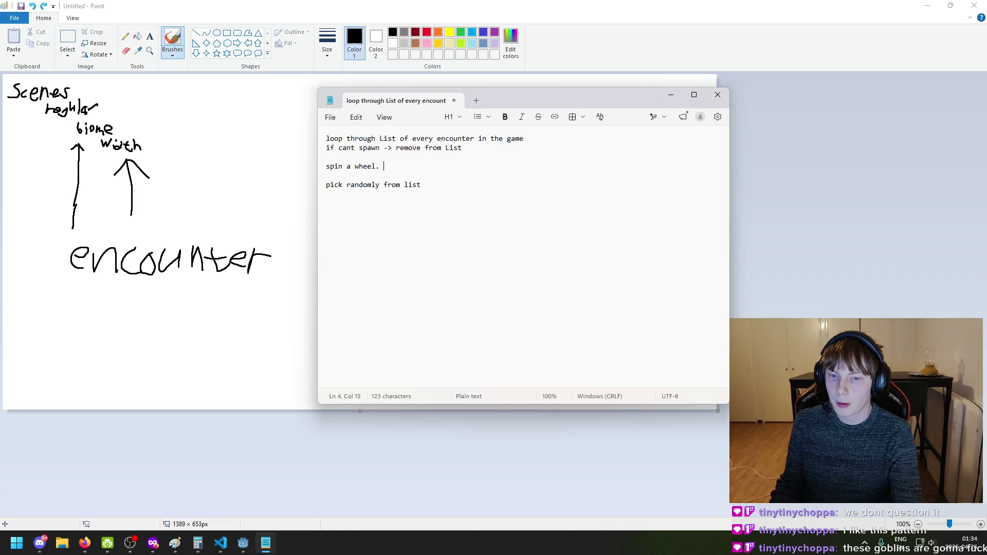
type("h")
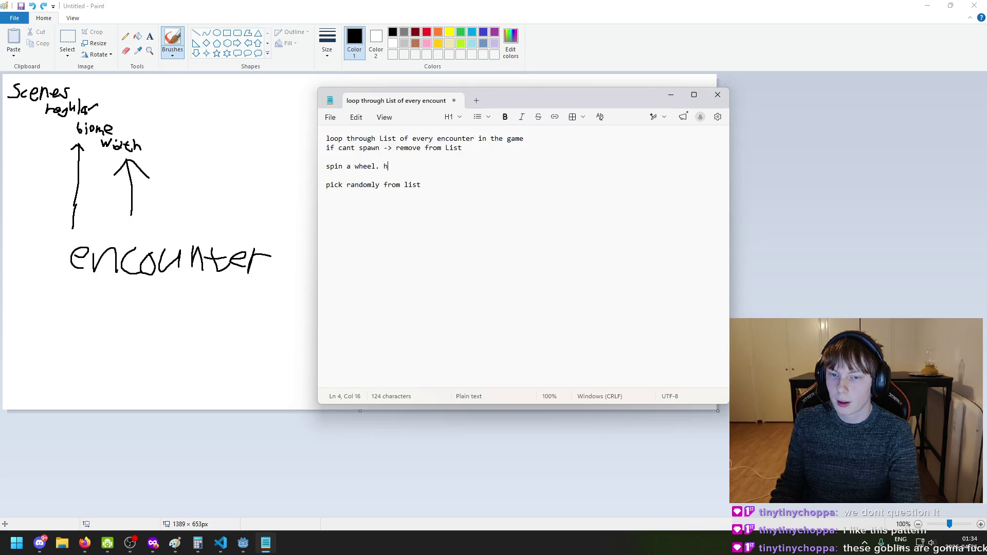
type("igher weight")
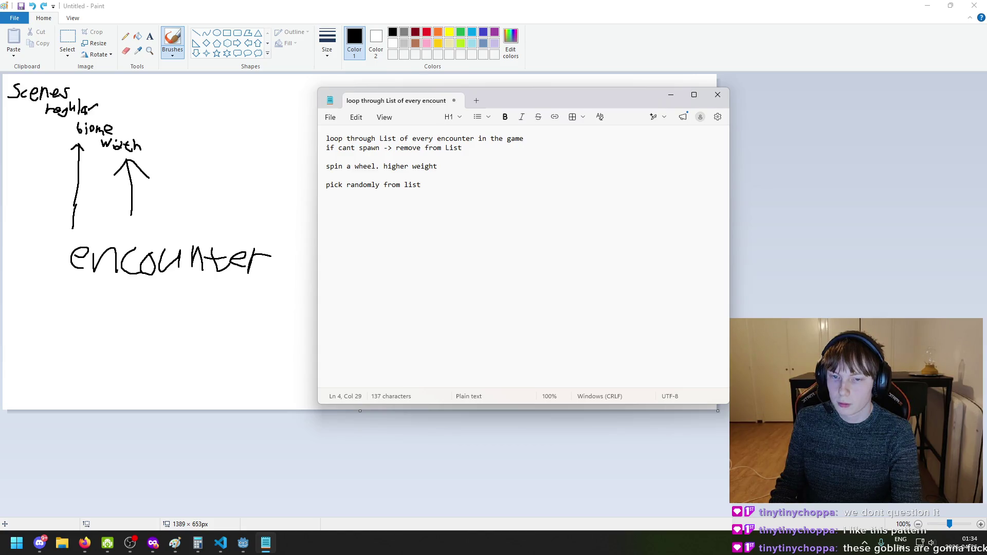
type(" = more space on the w")
type("heel")
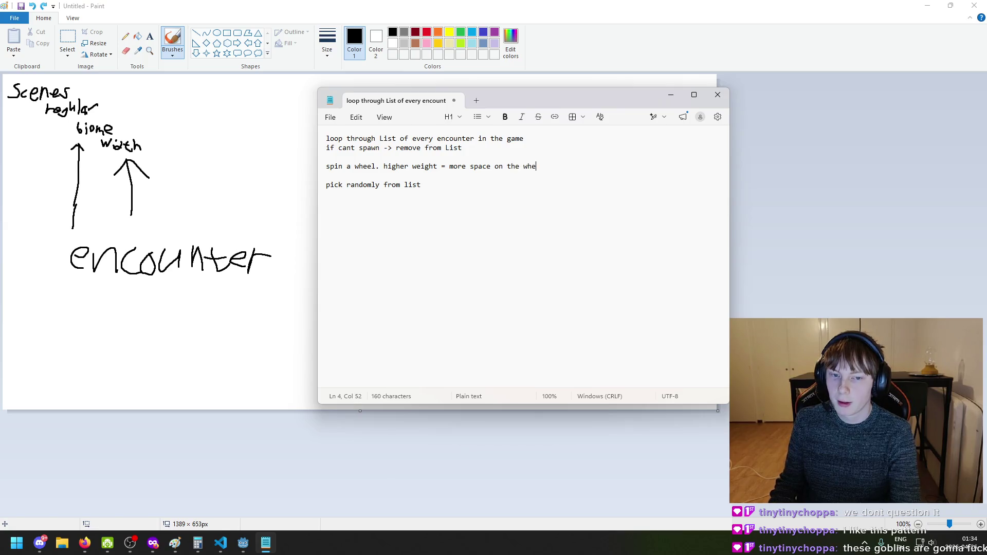
left_click(421, 185)
key("BackSpace")
key("BackSpace")
key("BackSpace")
key("BackSpace")
key("BackSpace")
key("BackSpace")
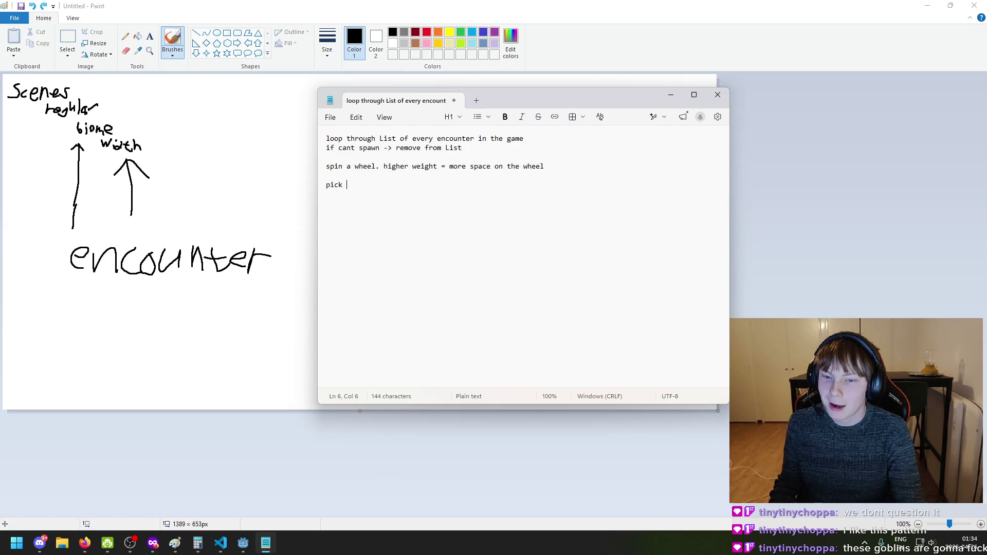
key("ctrl+s")
left_click(582, 290)
key("Escape")
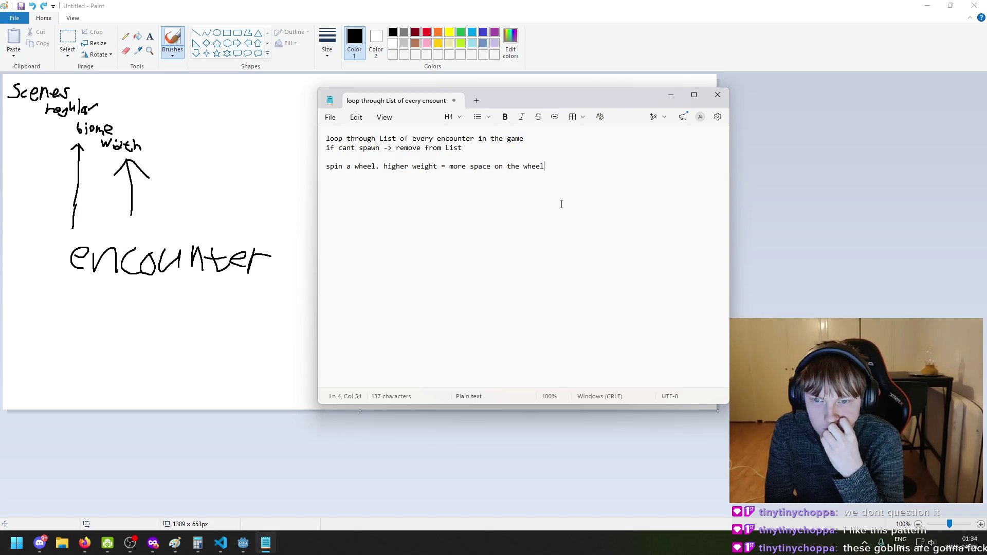
Insert 'encounter' before 'weight' in the wheel rule and add blank lines below it
left_click(409, 167)
type("encounter")
key("ctrl+Right")
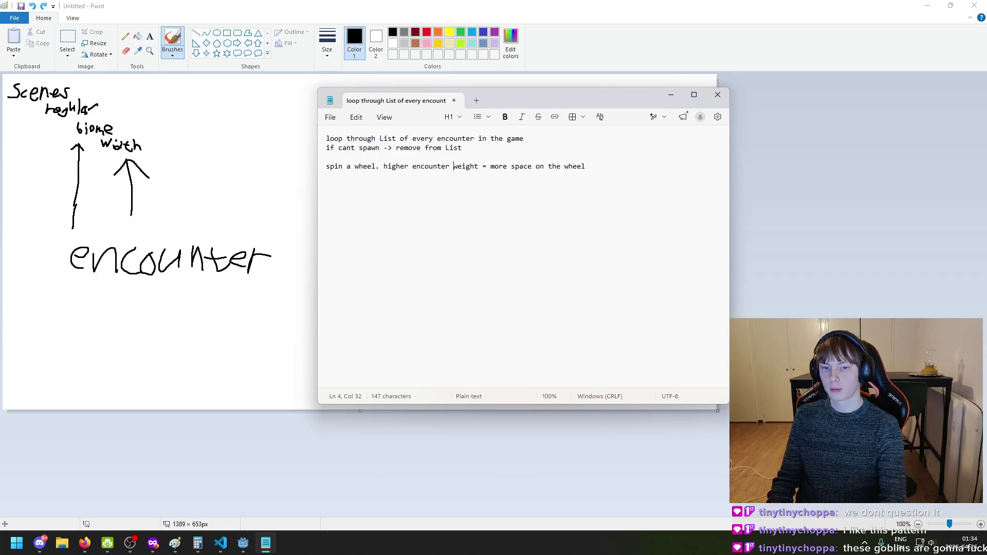
key("End")
key("Return")
key("Return")
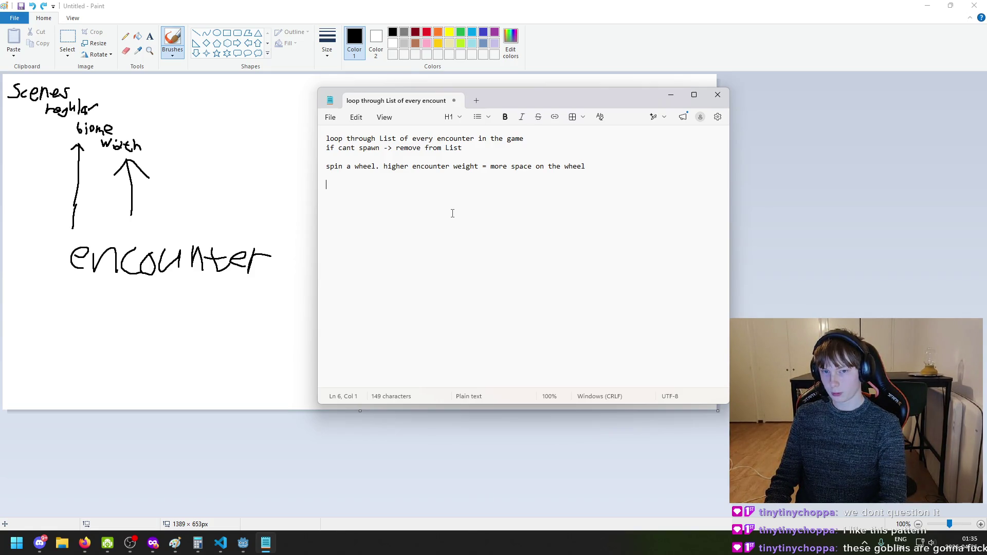
Add the note 'category multiplier' under the wheel rule
key("Up")
key("Up")
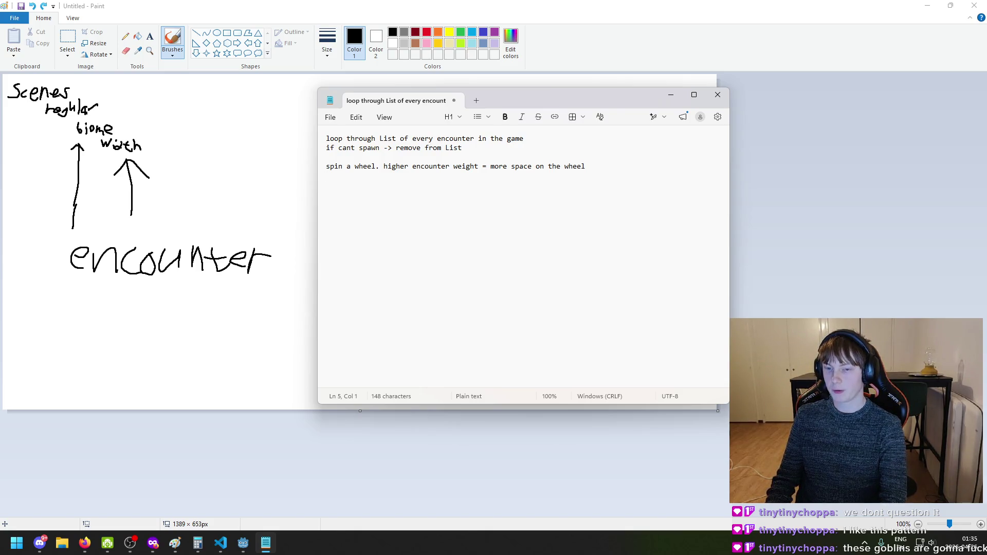
type("ca")
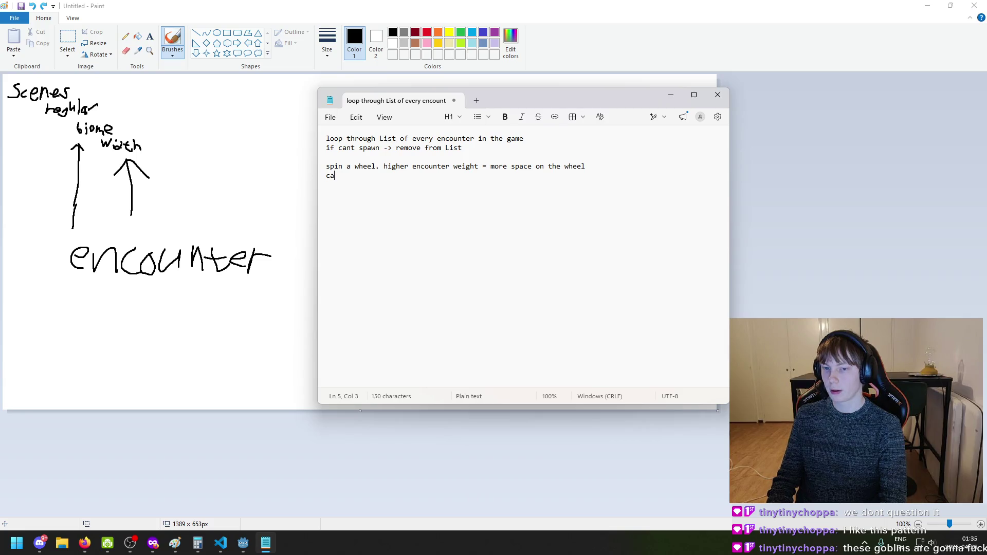
type("tegory ")
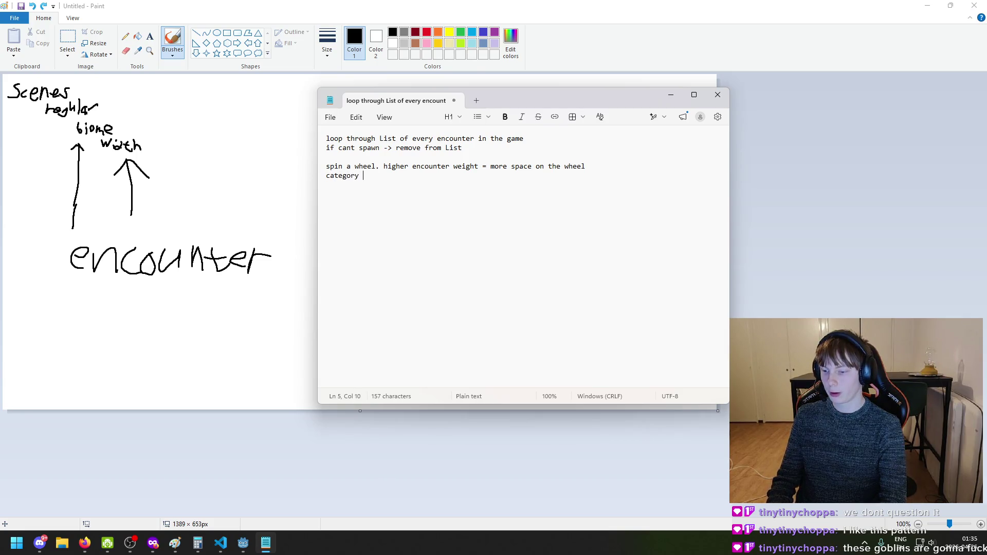
type("milk")
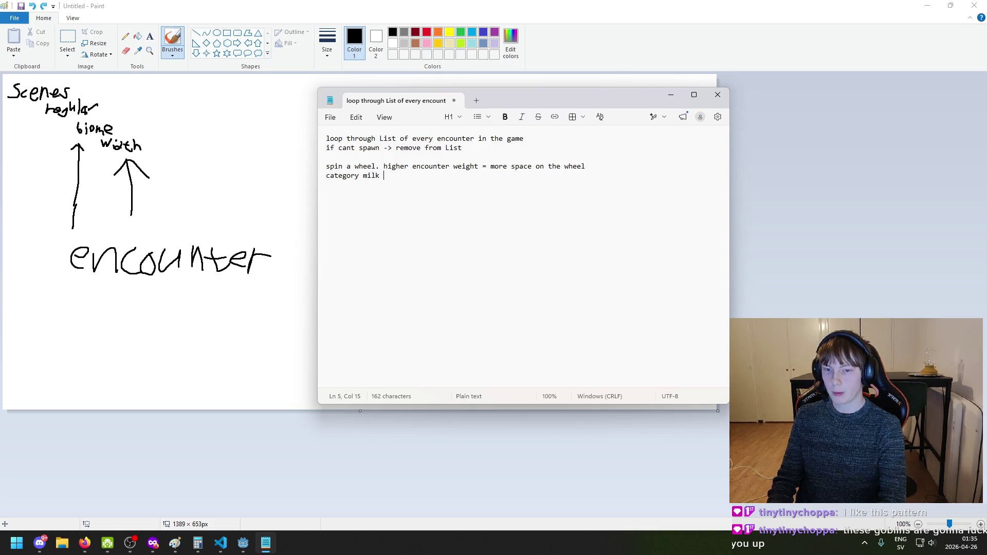
key("BackSpace")
key("BackSpace")
key("BackSpace")
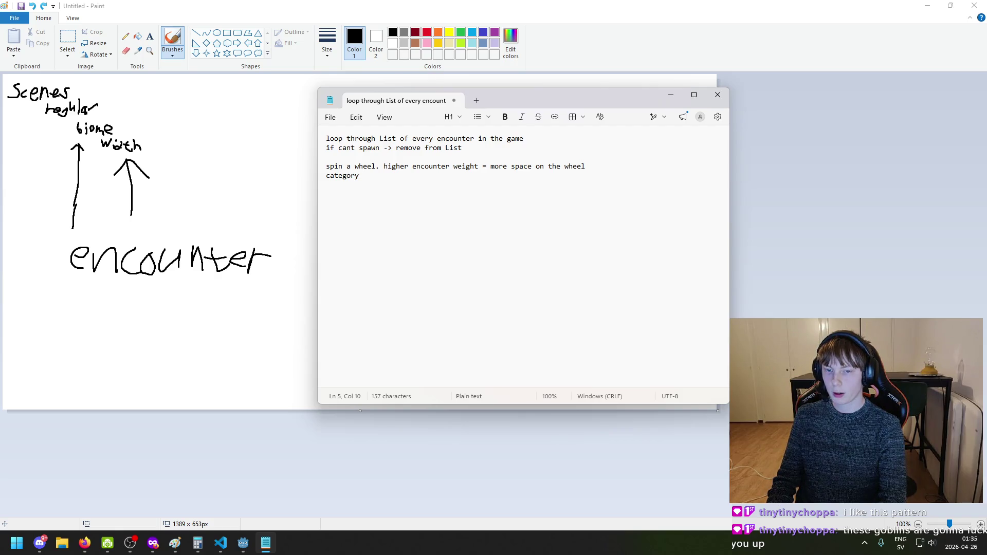
type("multipl")
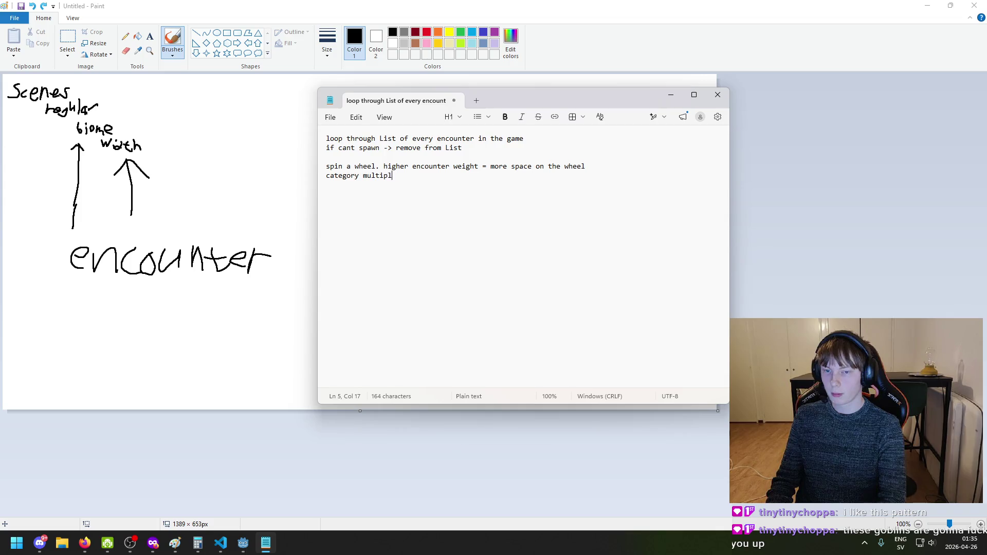
type("ier")
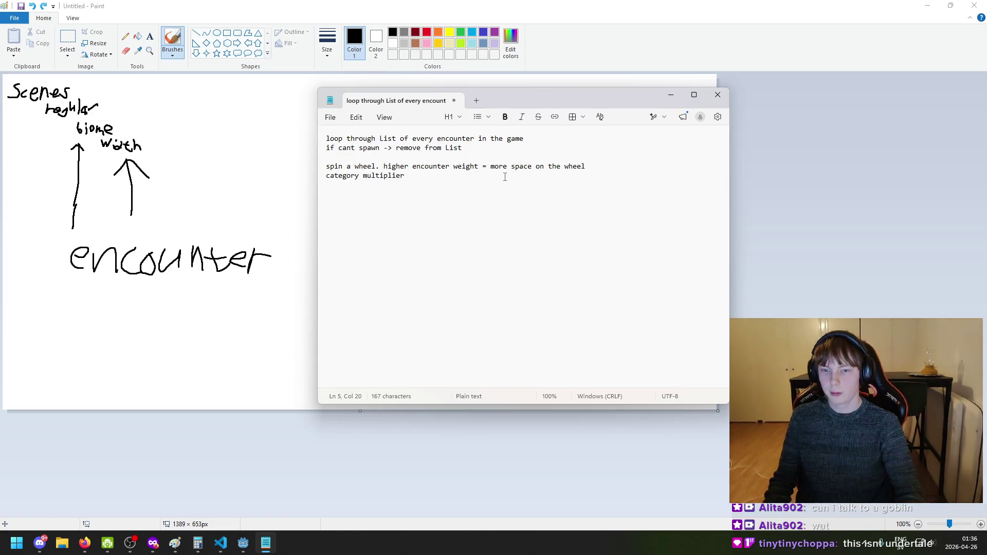
Add the line 'visualize the wheel in editor?' below it, fixing the 'visualzie' typo
left_click(545, 137)
left_click(472, 206)
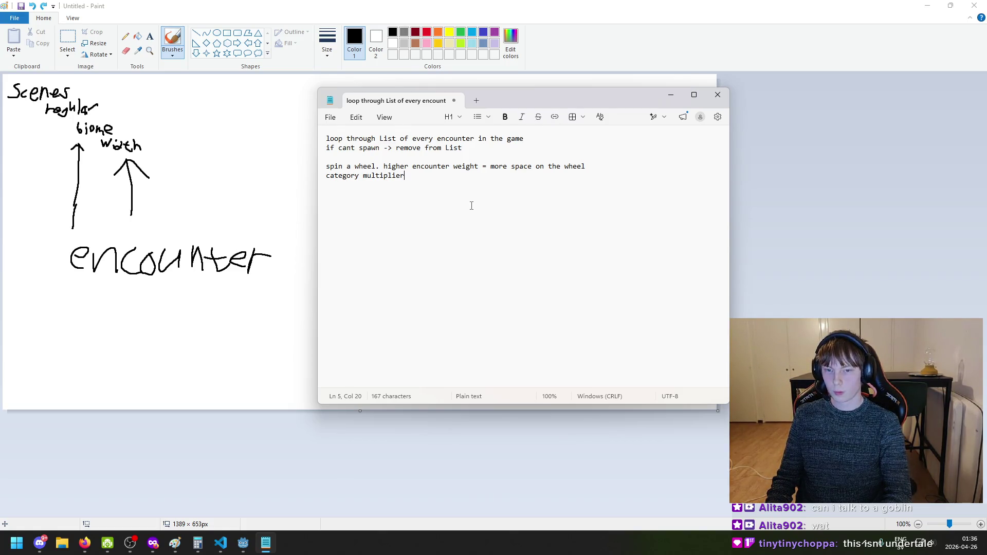
key("Return")
key("Return")
type("visualzie the wheel in e")
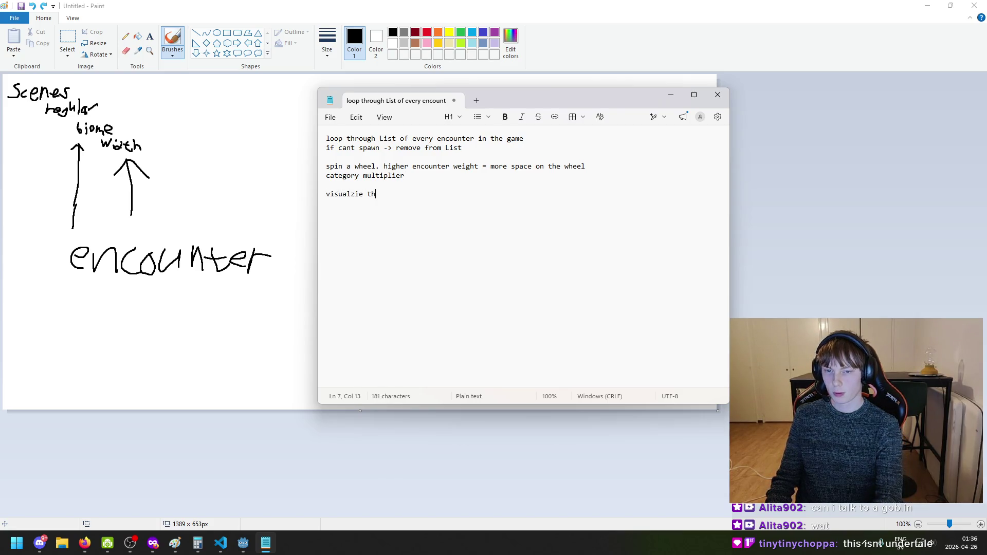
type("ditor?")
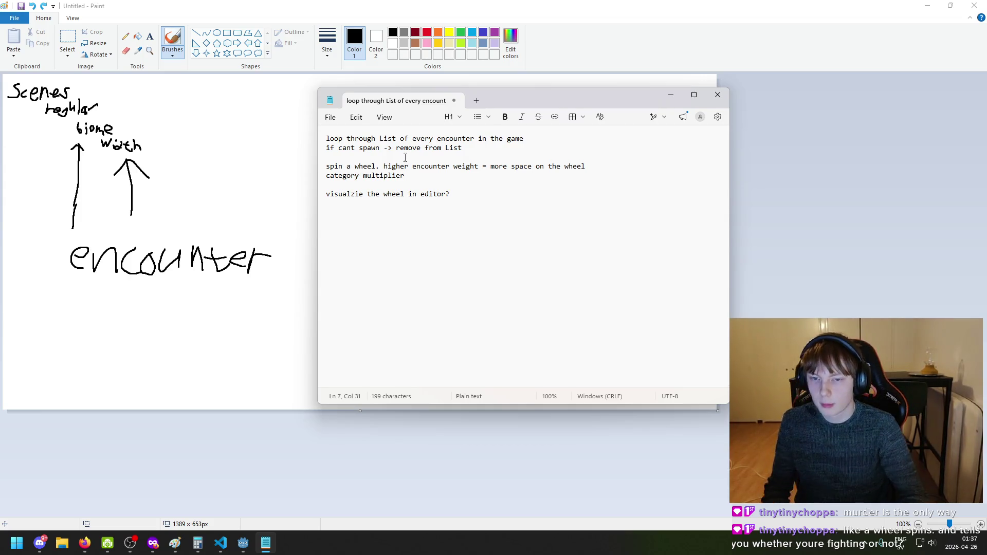
double_click(362, 193)
type("visualize")
key("End")
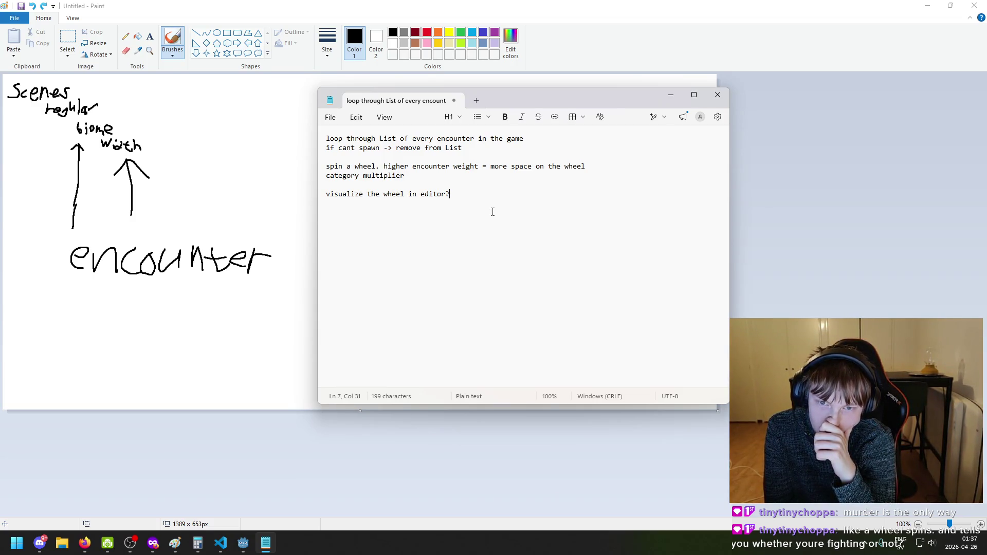
Select parts of the words in the 'category multiplier' line
mouse_move(320, 177)
left_mouse_down()
mouse_move(405, 175)
mouse_move(335, 179)
mouse_move(360, 176)
left_mouse_up()
left_click(359, 175)
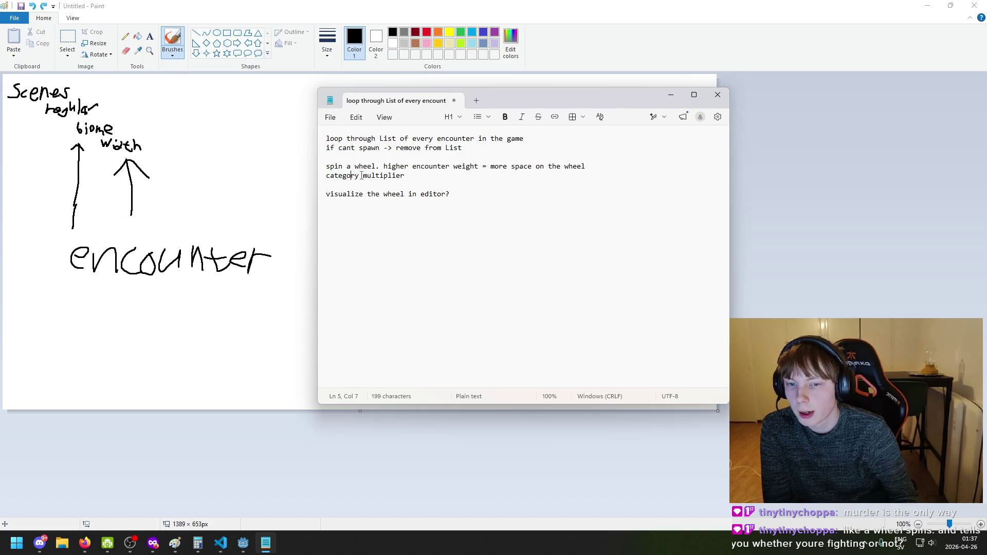
left_click_drag(358, 176, 361, 177)
left_click(419, 177)
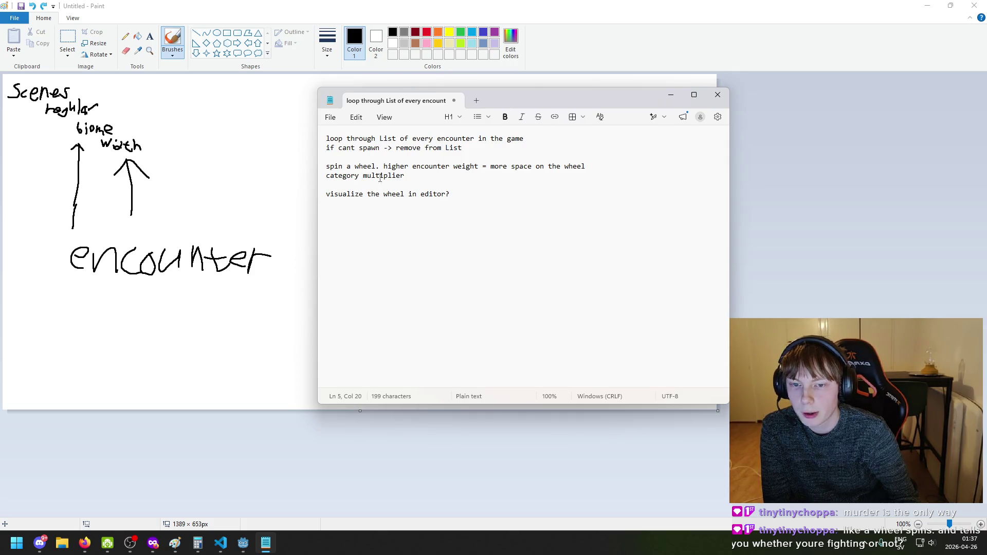
left_click_drag(364, 177, 356, 178)
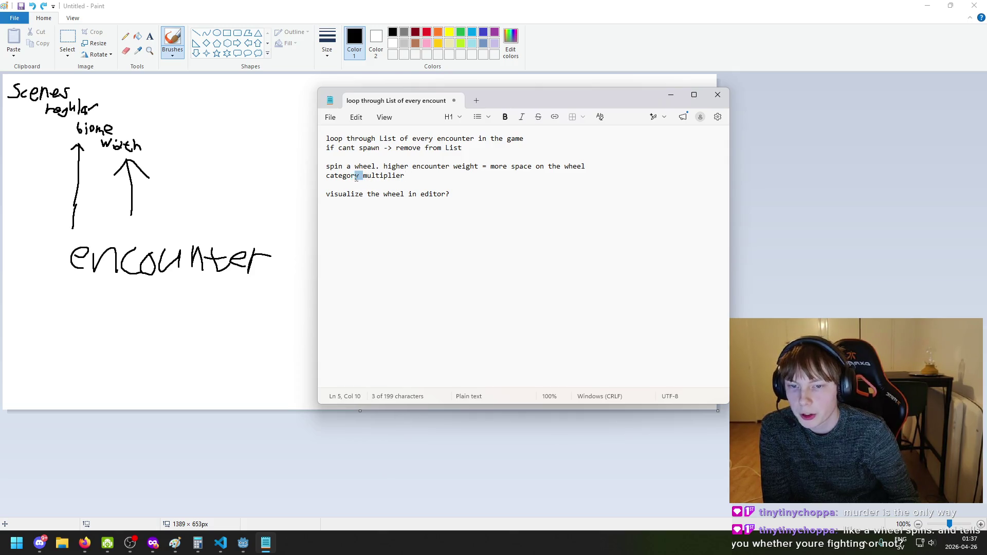
left_click(404, 177)
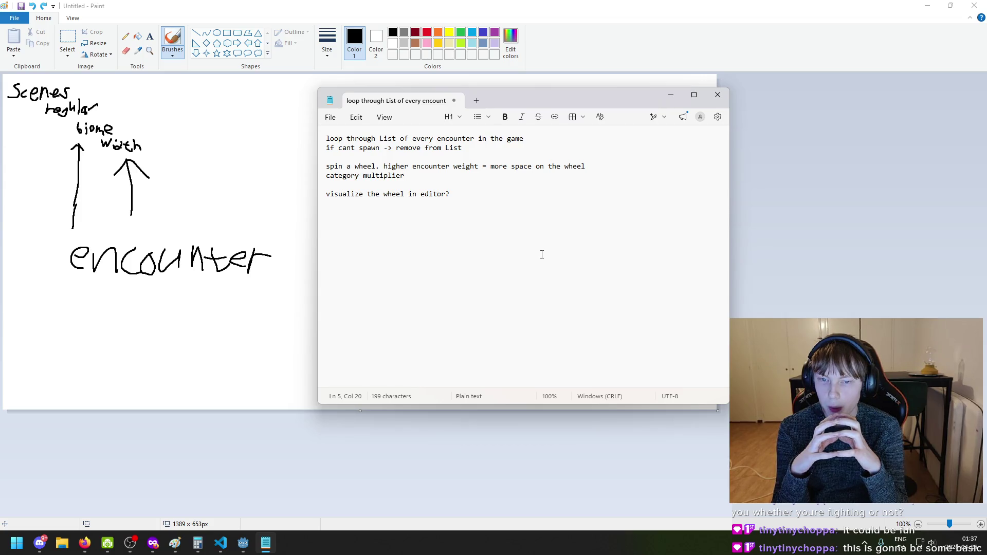
left_click(345, 158)
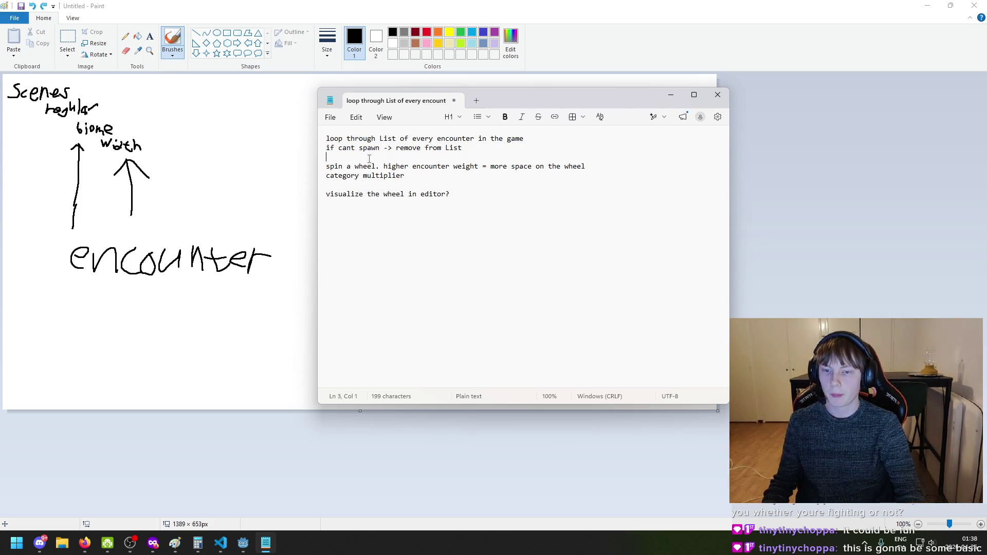
Add the formula line 'invidualWeight * categoryMultipier' directly below 'category multiplier'
left_click(492, 176)
key("Return")
key("Return")
type("invidivud")
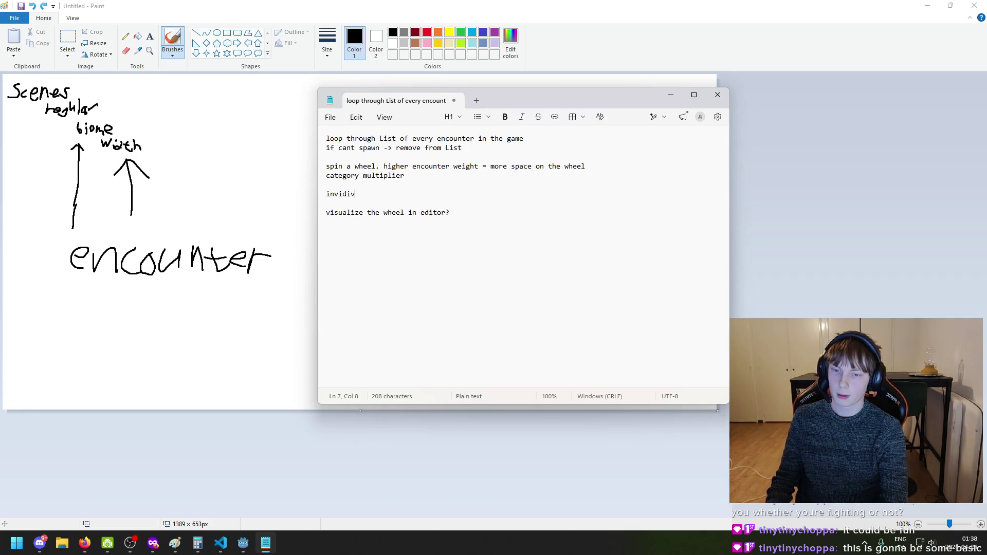
key("BackSpace")
key("BackSpace")
key("BackSpace")
key("BackSpace")
type("ual w")
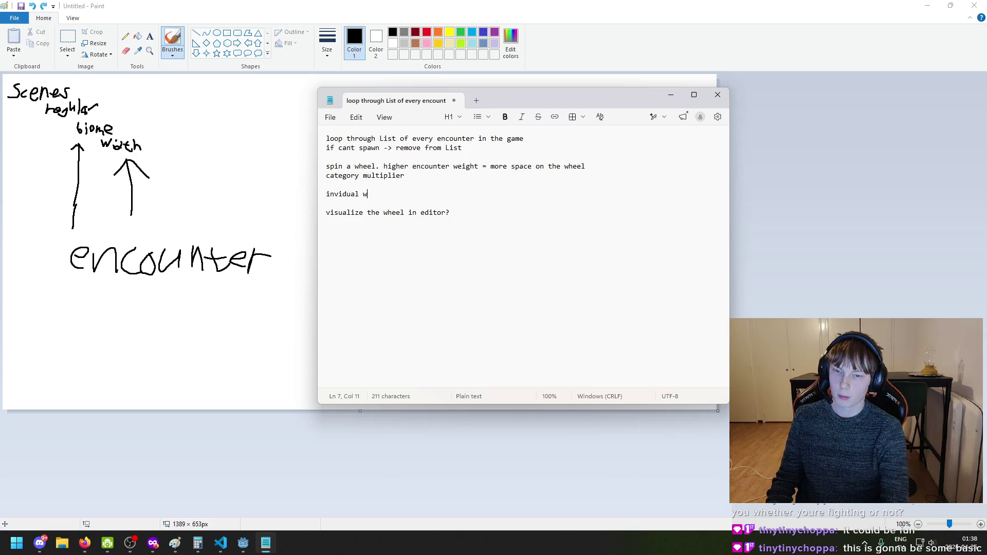
key("BackSpace")
key("BackSpace")
type("Weight * categor")
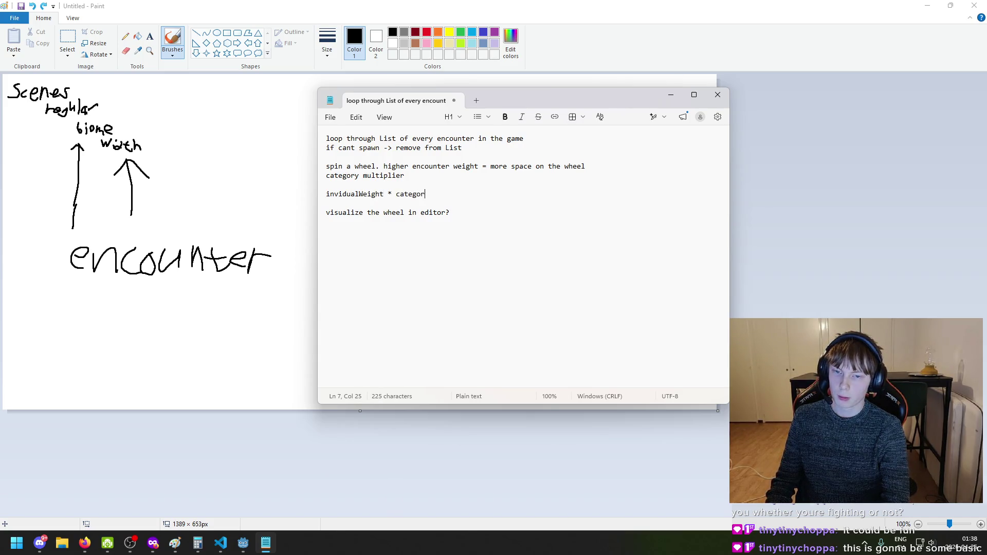
type("yMultip")
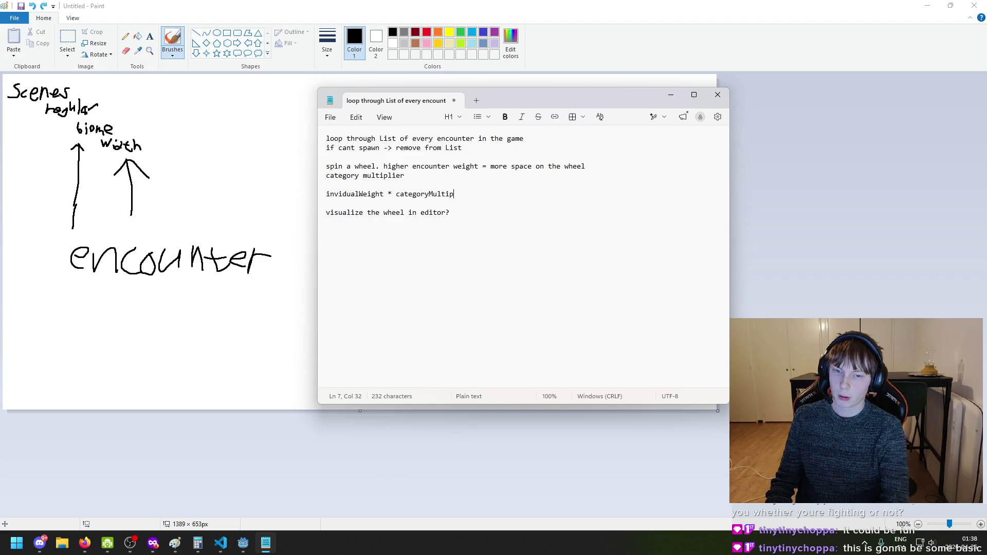
type("ier")
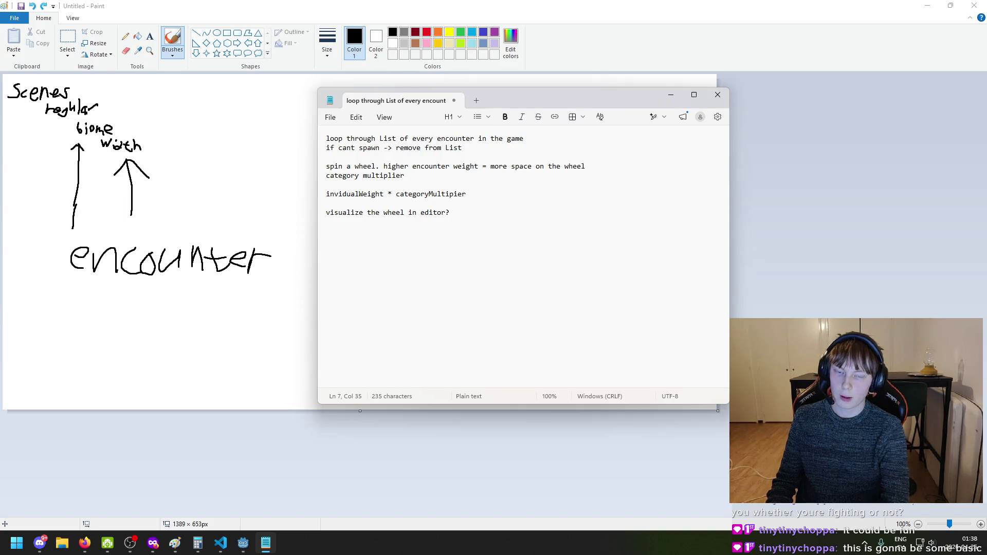
left_click(324, 195)
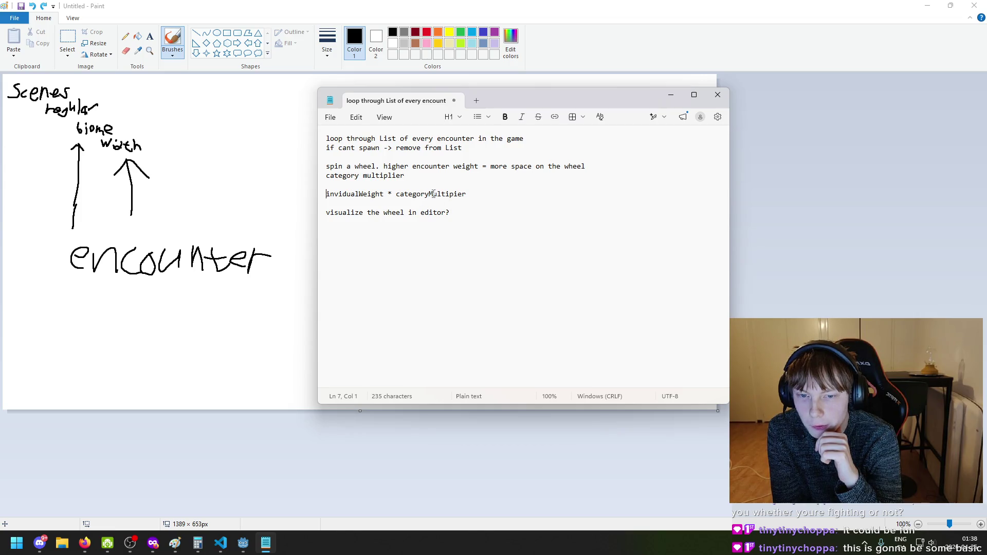
left_click(396, 195)
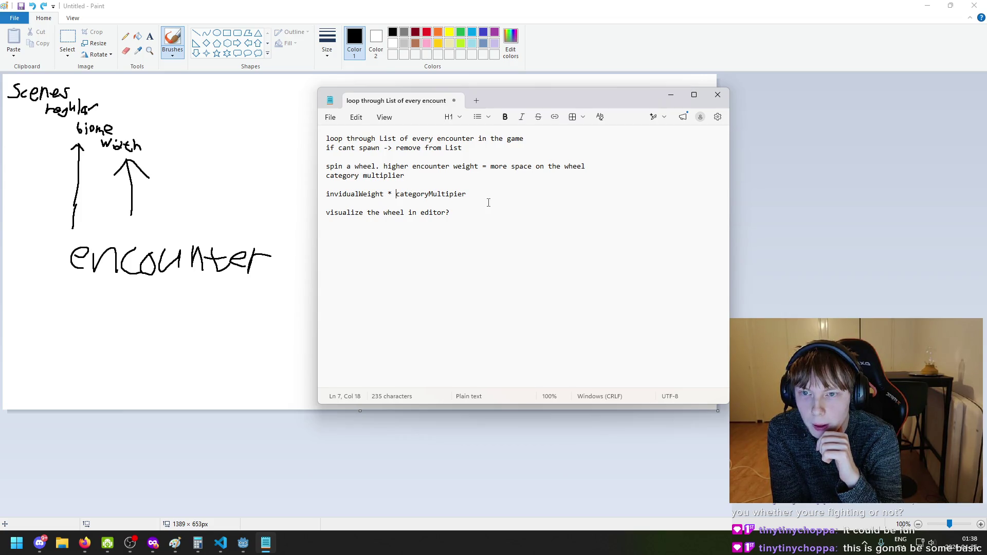
left_click(461, 195)
left_click(468, 195)
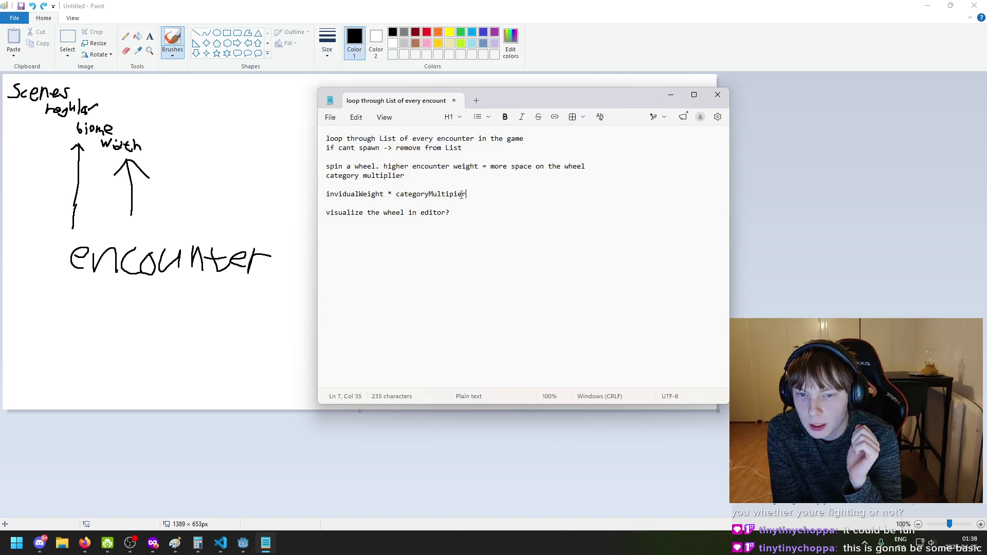
left_click(397, 198)
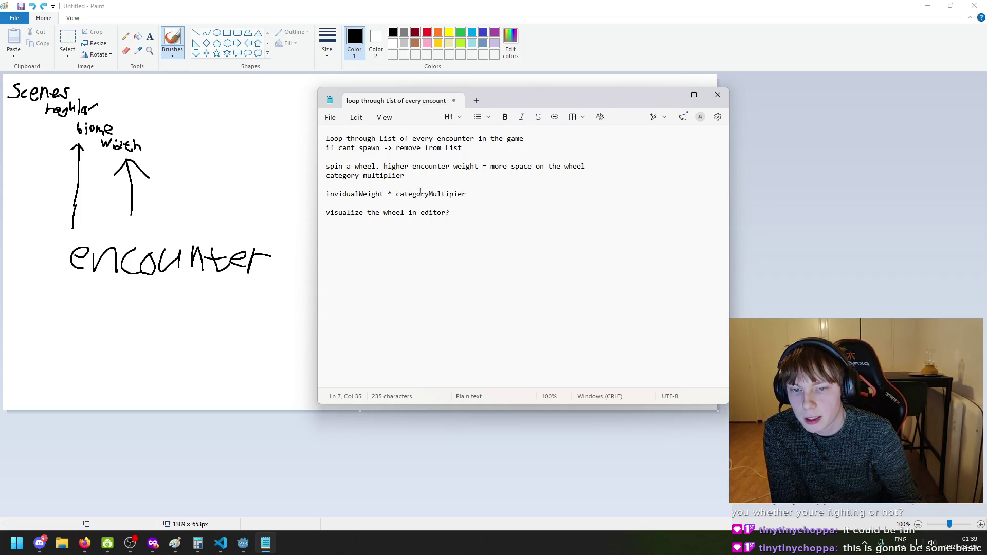
left_click(401, 198)
left_click(460, 194)
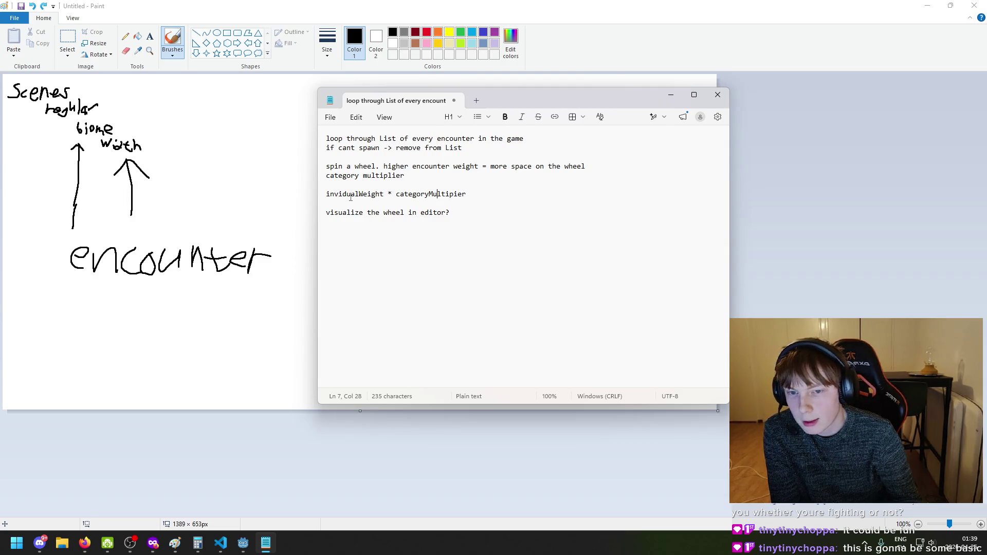
left_click(392, 198)
key("Right")
key("Right")
key("Right")
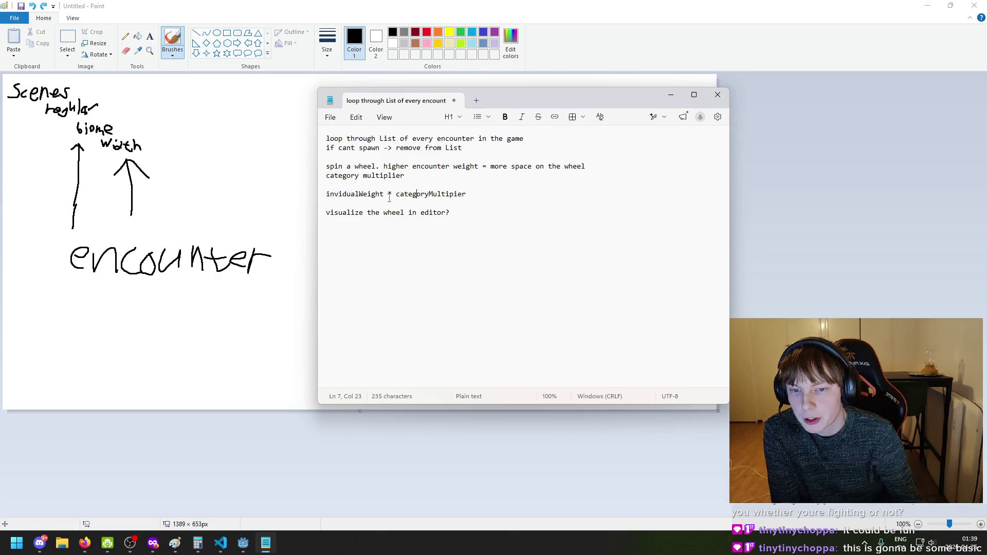
key("Left")
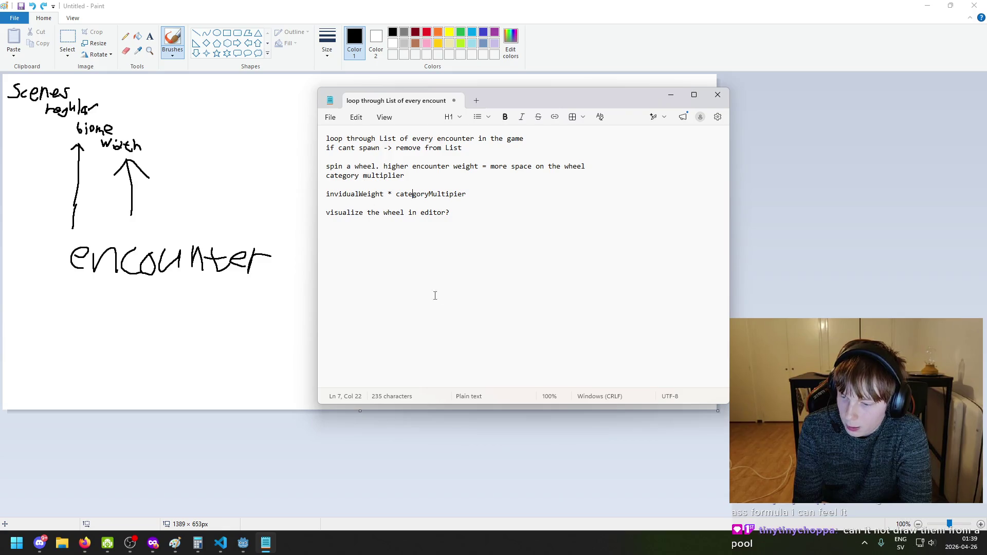
left_click(469, 197)
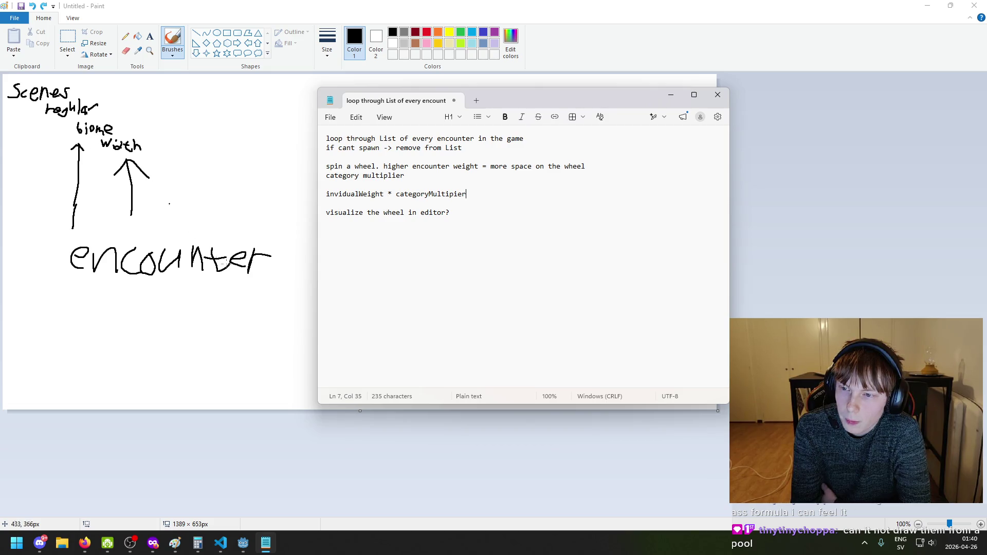
left_click(374, 248)
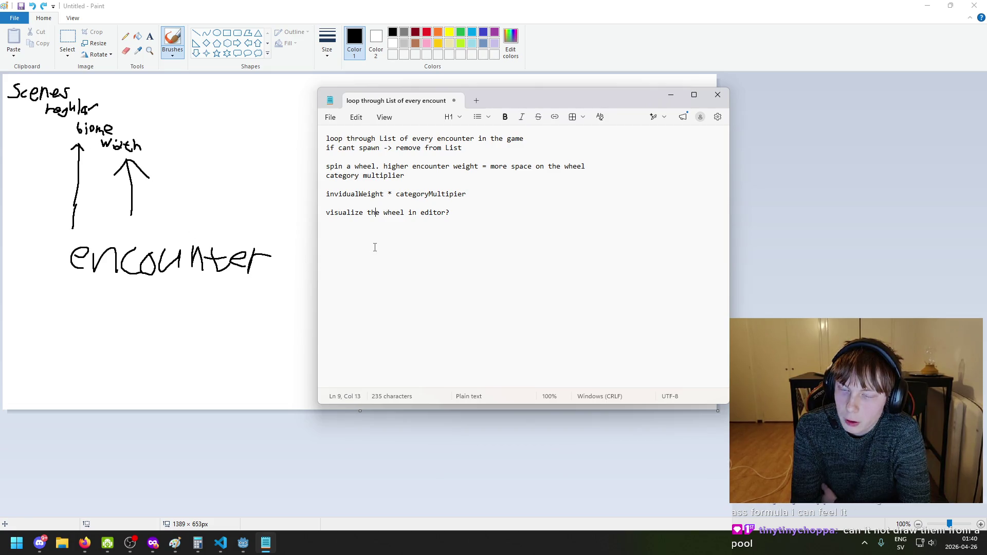
left_click(449, 264)
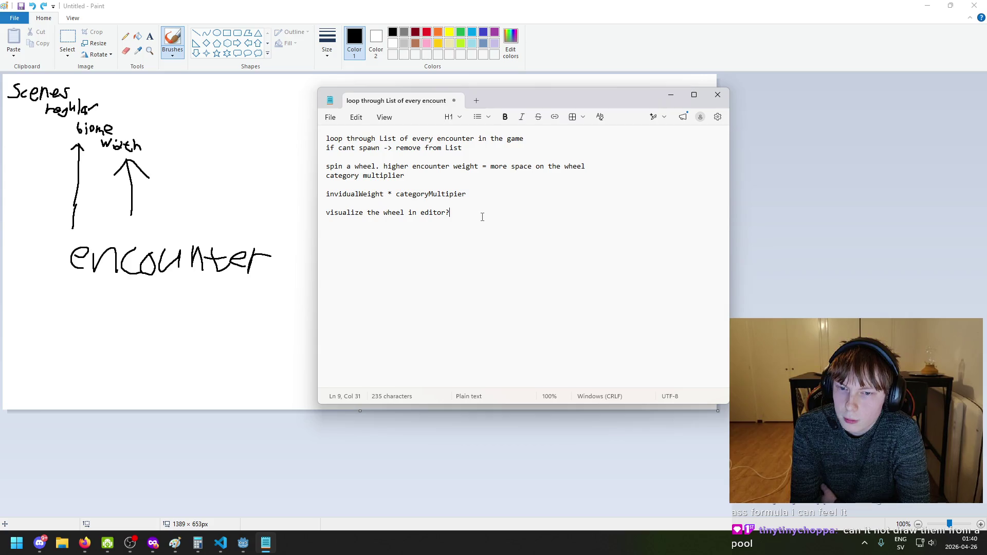
double_click(397, 195)
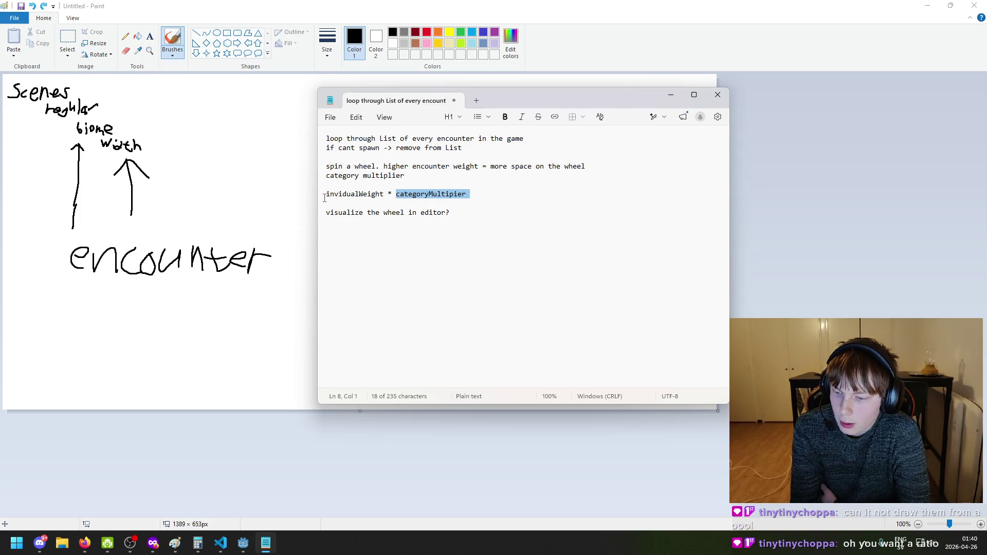
left_click(344, 194)
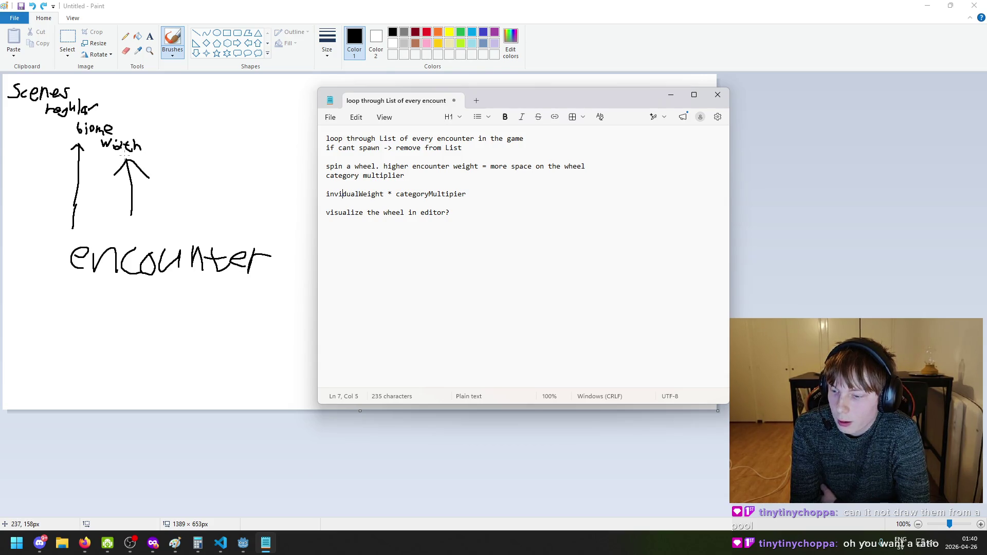
left_click(536, 210)
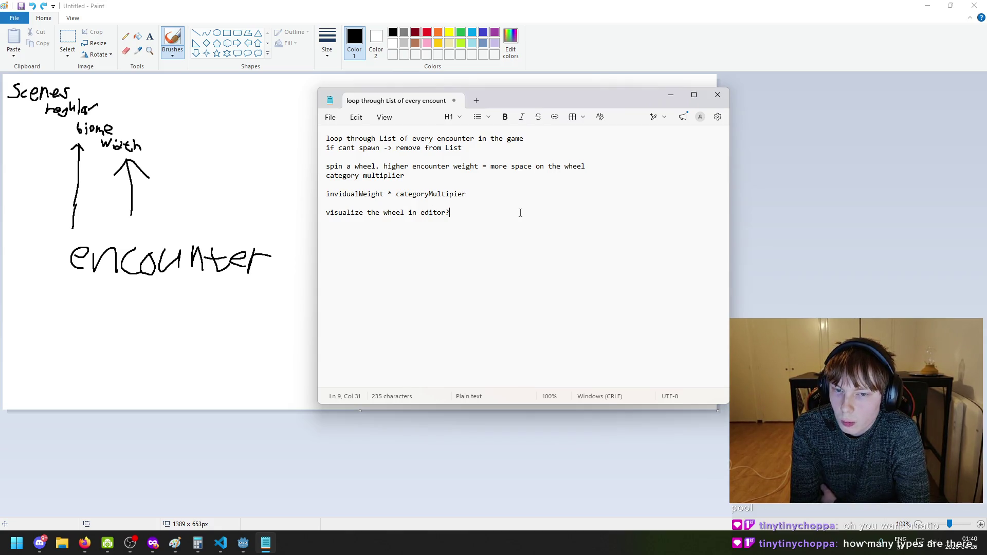
left_click(513, 201)
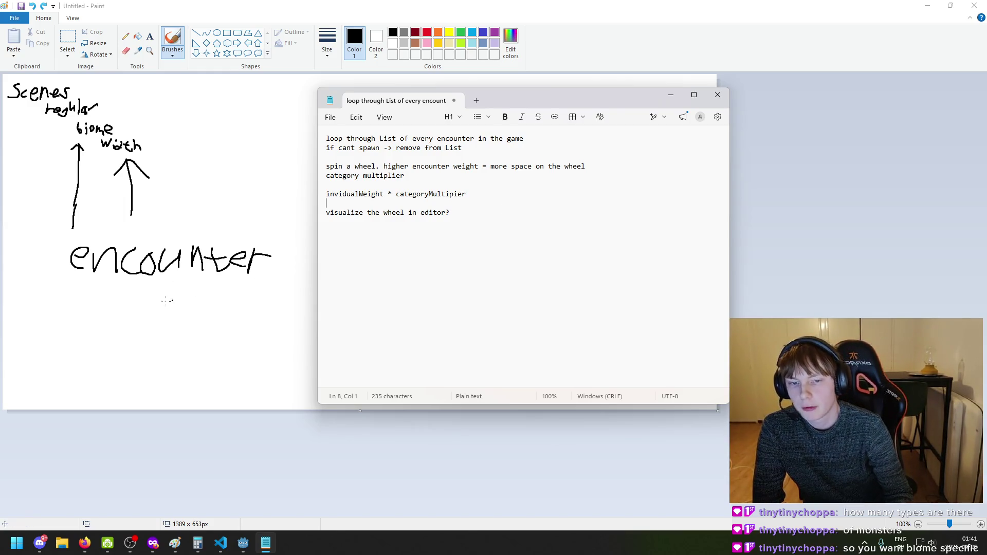
left_click(99, 183)
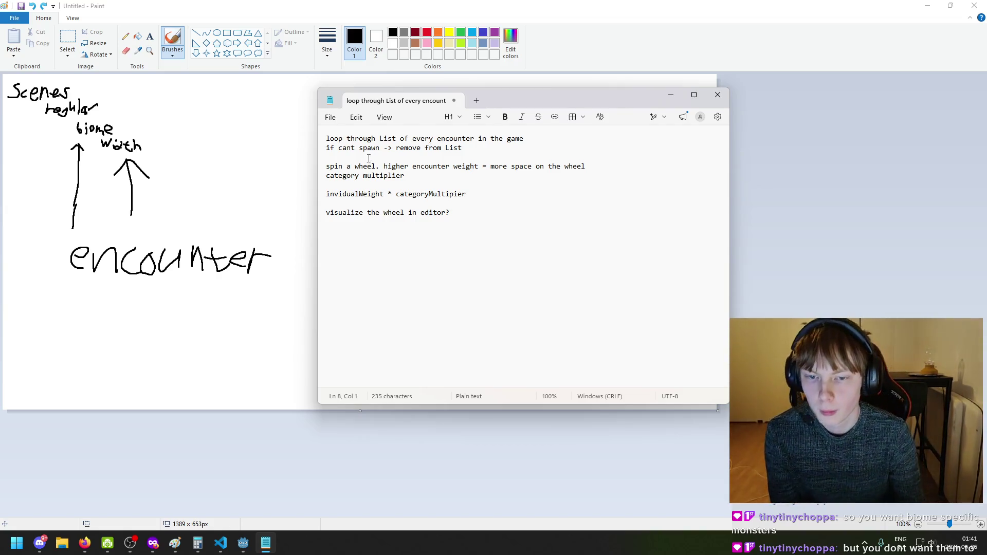
left_click(405, 148)
left_click(356, 167)
left_click(409, 179)
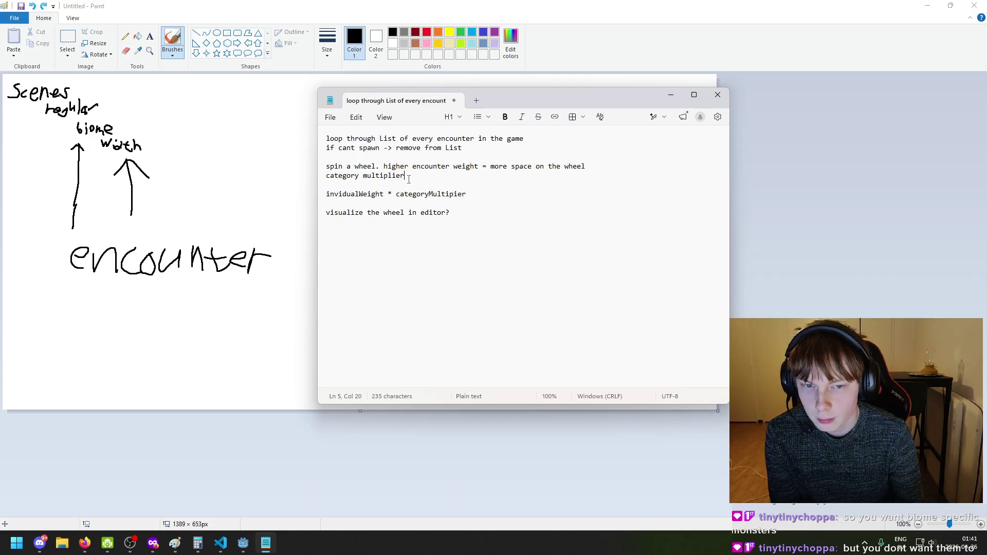
left_click(327, 194)
left_click(329, 188)
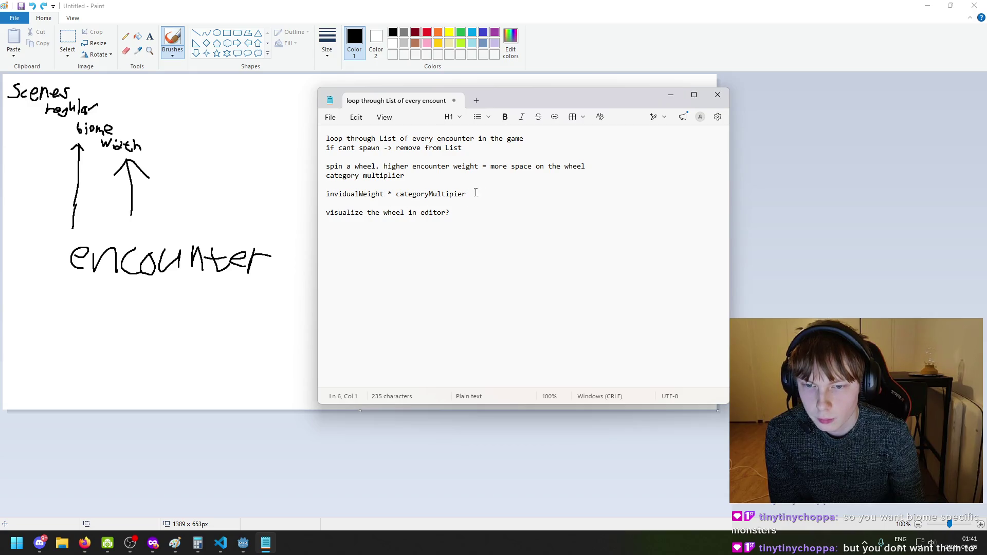
left_click(496, 193)
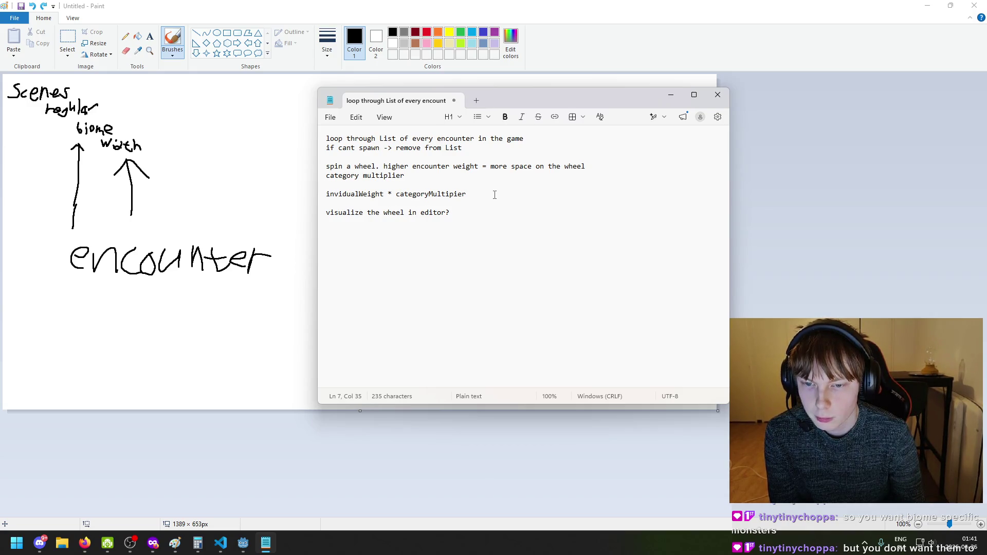
left_click_drag(381, 166, 326, 166)
left_click(327, 166)
key("ctrl+shift+Right")
key("ctrl+shift+Right")
key("ctrl+shift+Right")
left_click(330, 166)
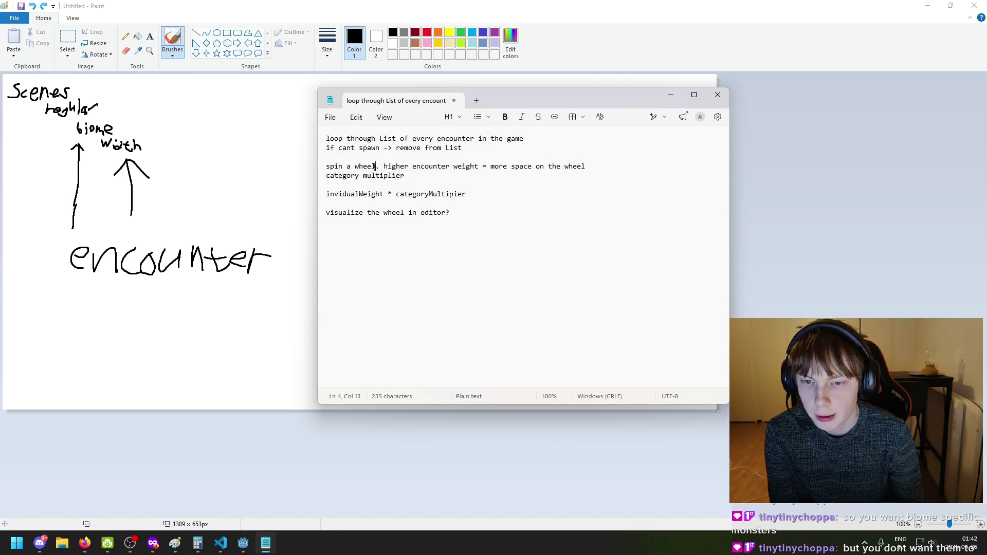
key("ctrl+shift+Right")
key("ctrl+shift+Right")
key("ctrl+shift+Right")
left_click(329, 168)
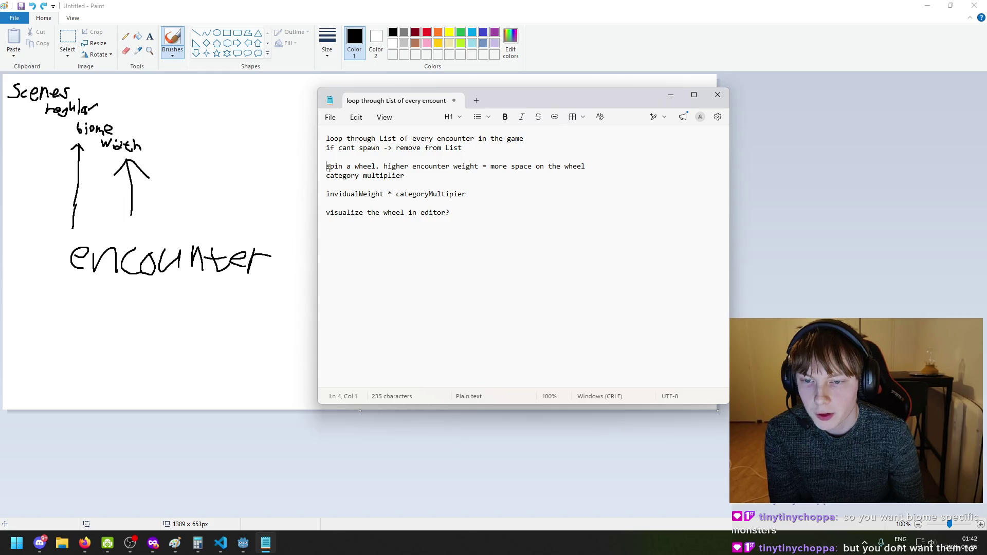
left_click_drag(373, 166, 338, 166)
left_click(378, 166)
double_click(354, 166)
key("ctrl+shift+Left")
key("ctrl+shift+Left")
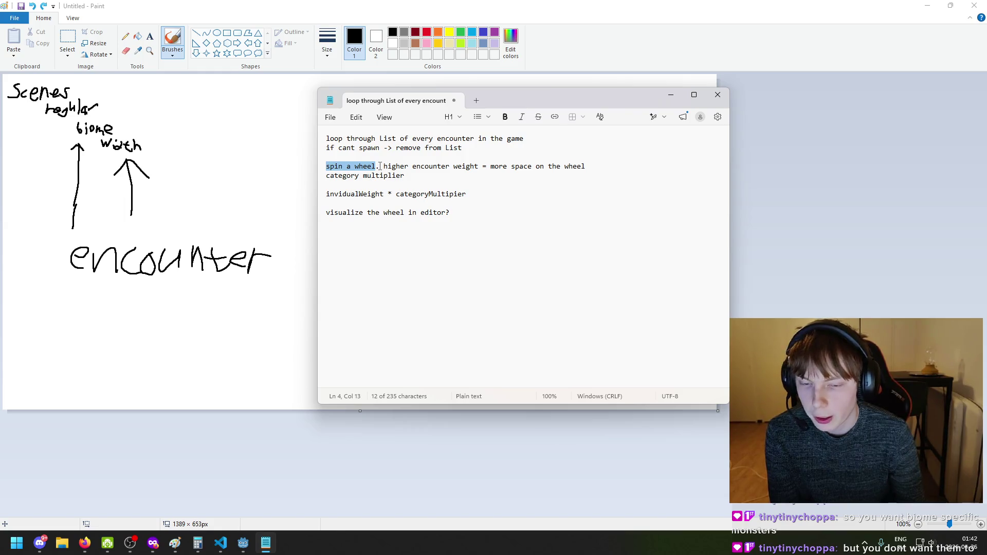
left_click(380, 166)
left_click_drag(378, 166, 326, 166)
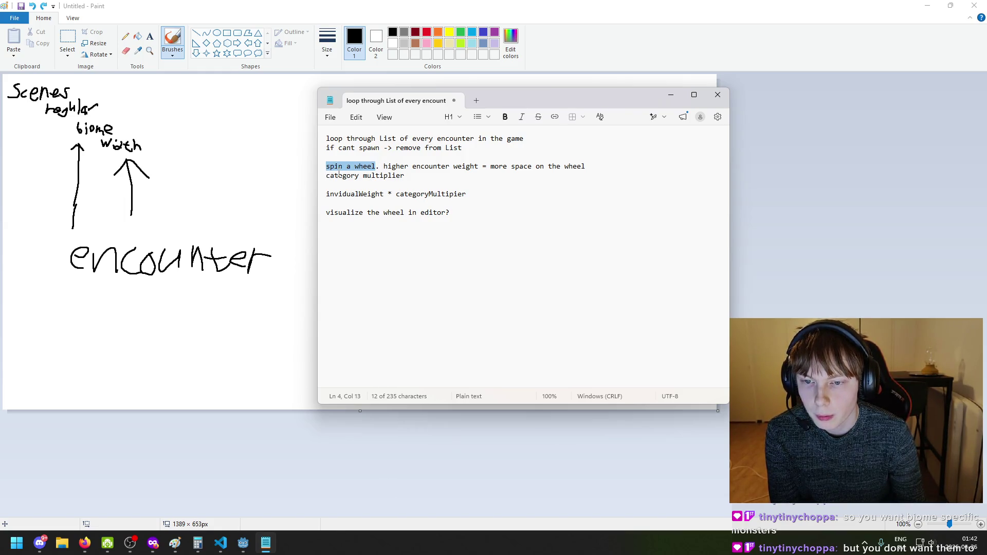
left_click(339, 175)
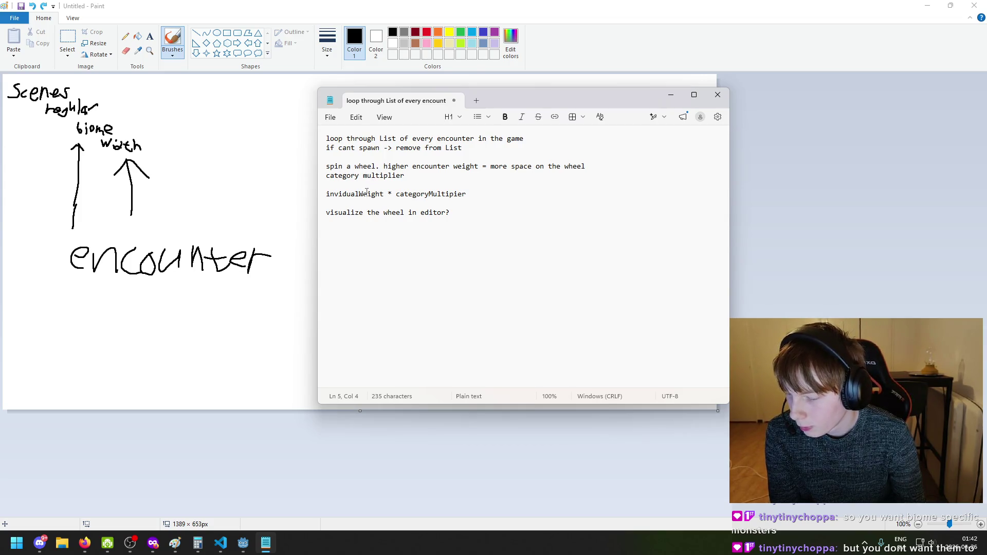
left_click(437, 194)
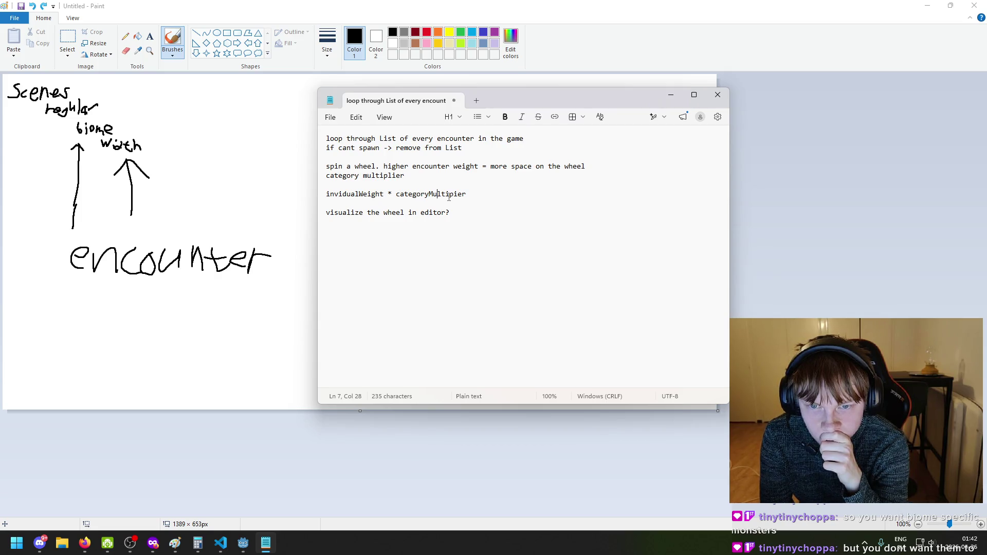
left_click(389, 153)
left_click(400, 149)
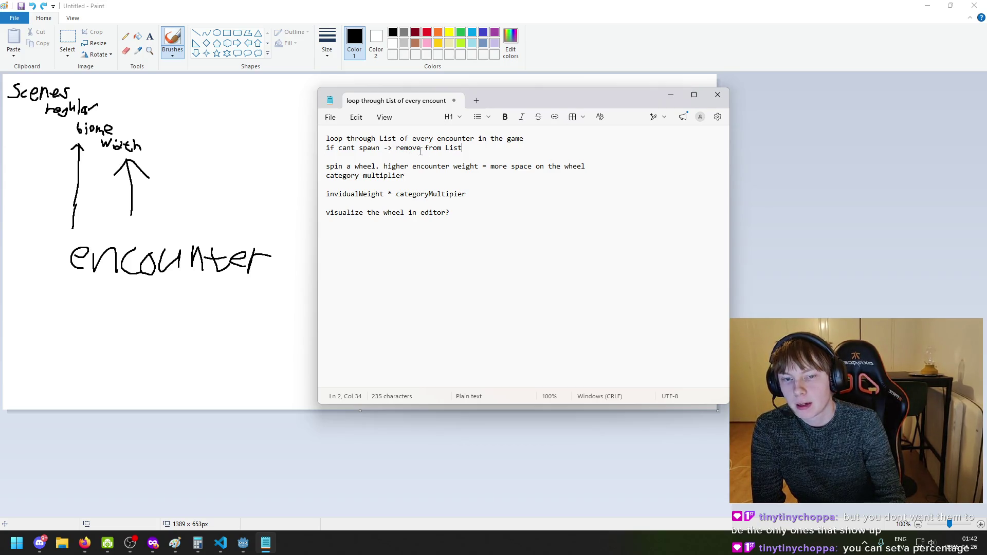
double_click(400, 149)
left_click(401, 155)
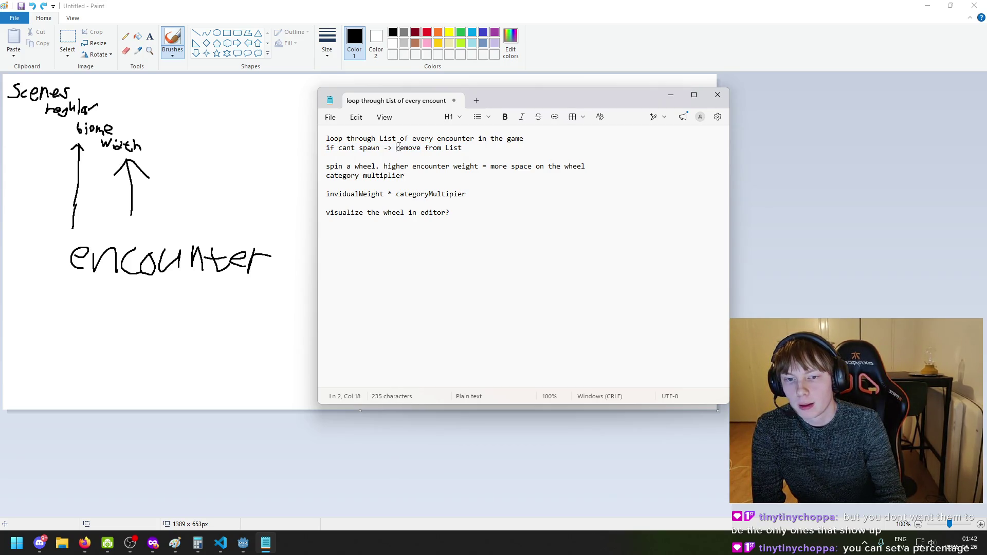
left_click_drag(395, 148, 475, 158)
left_click(395, 148)
left_click_drag(396, 149, 463, 148)
left_click(402, 156)
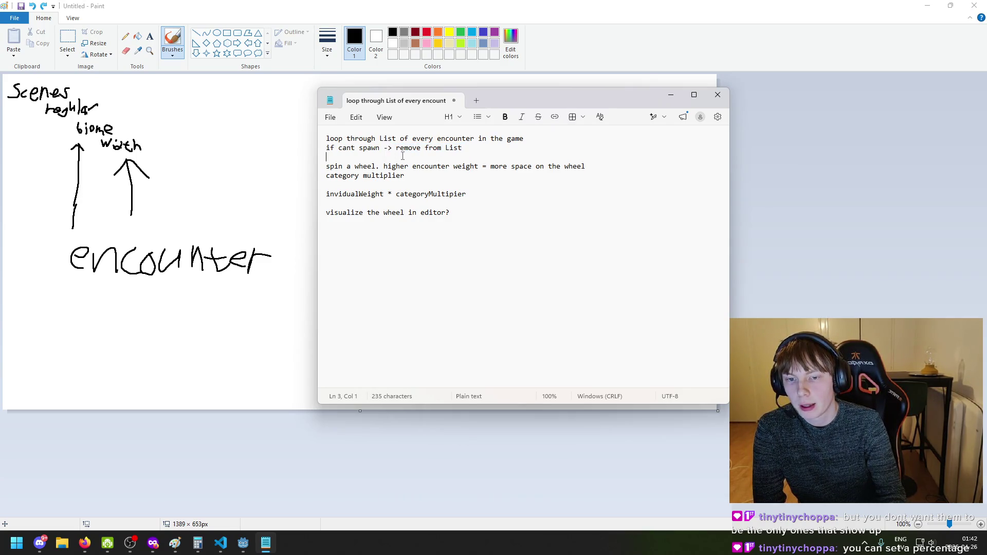
left_click(440, 167)
left_click_drag(333, 169, 406, 176)
left_click(368, 158)
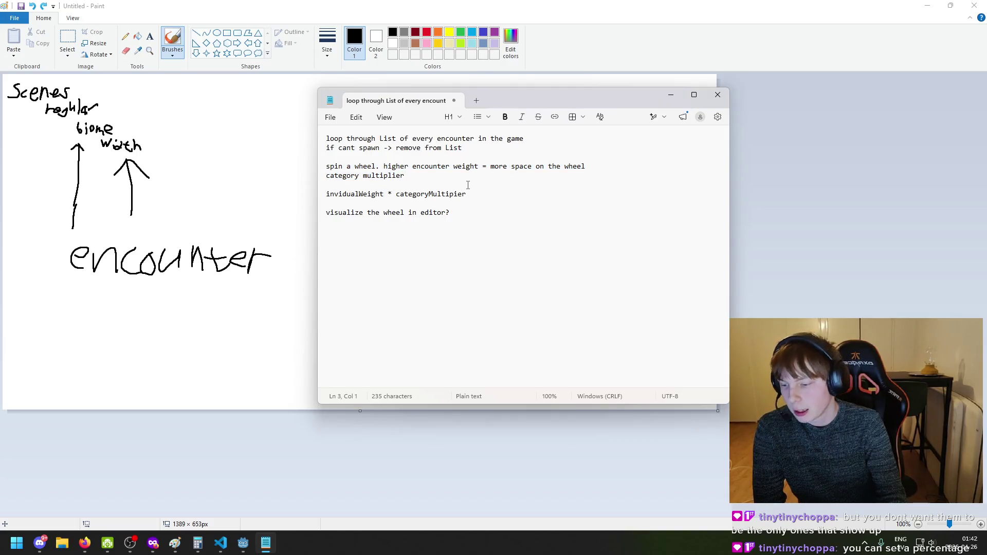
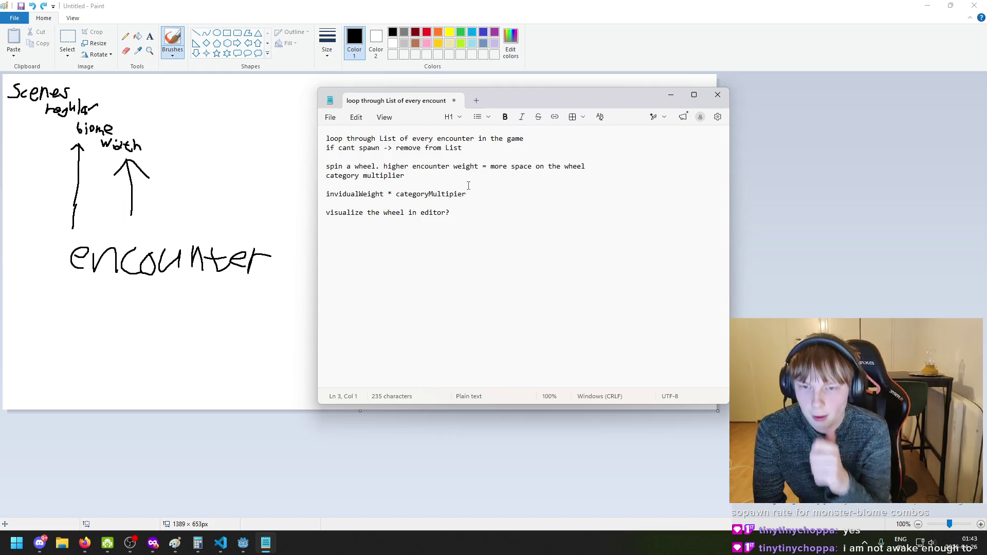
Move the cursor between the category multiplier and spin a wheel lines in the notes
left_click(429, 176)
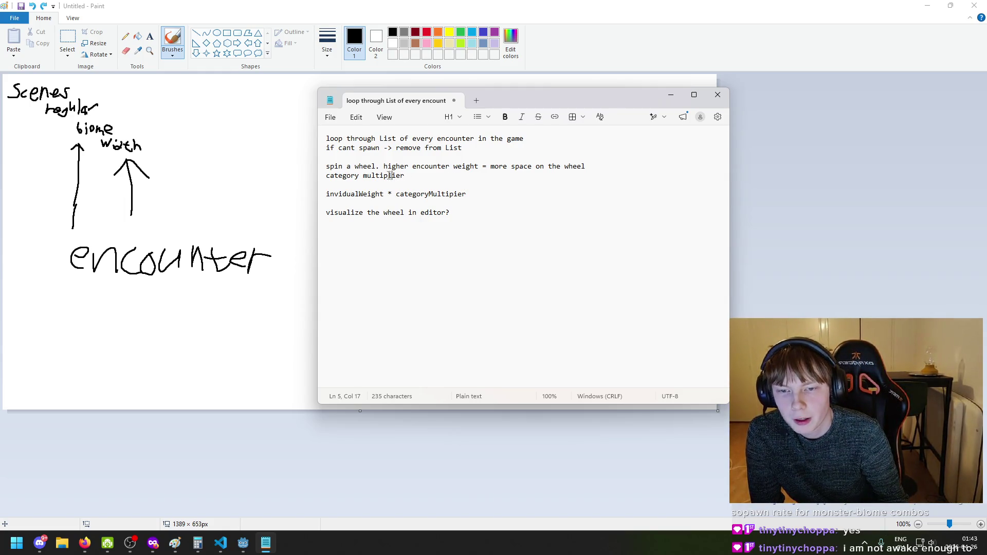
left_click(359, 166)
left_click(472, 184)
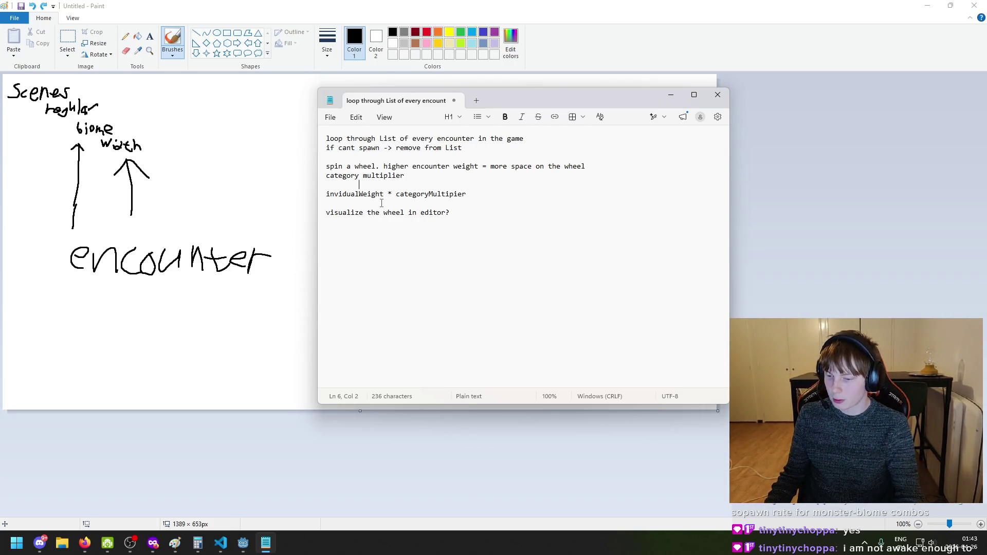
left_click(404, 177)
left_click(346, 169)
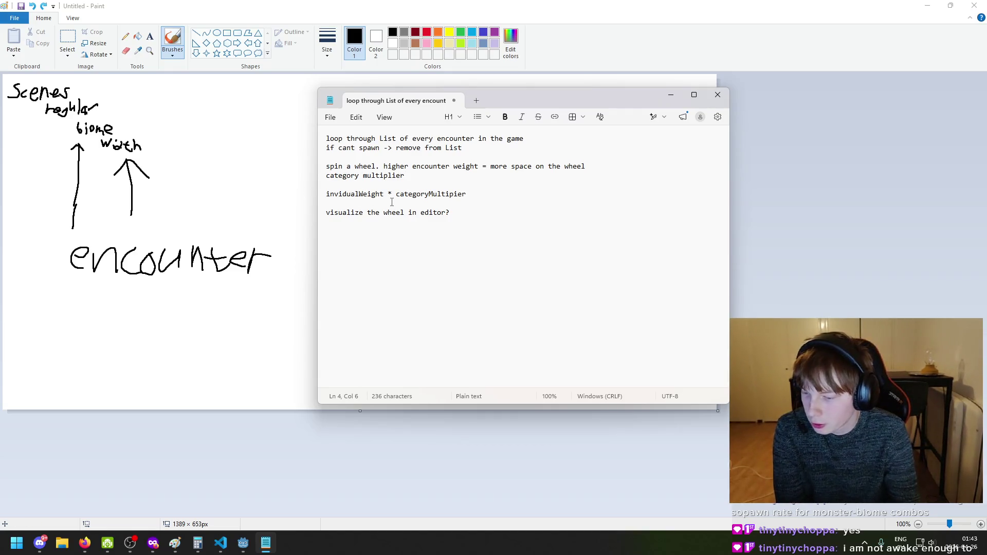
left_click(431, 193)
key("Right")
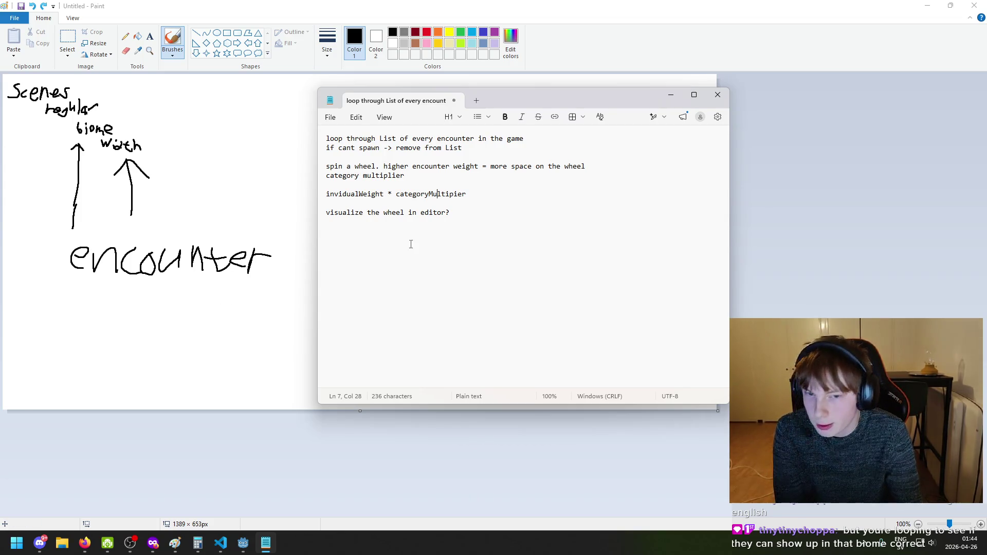
Select the first two note lines and the word categoryMultipier to review them
left_click_drag(326, 139, 472, 150)
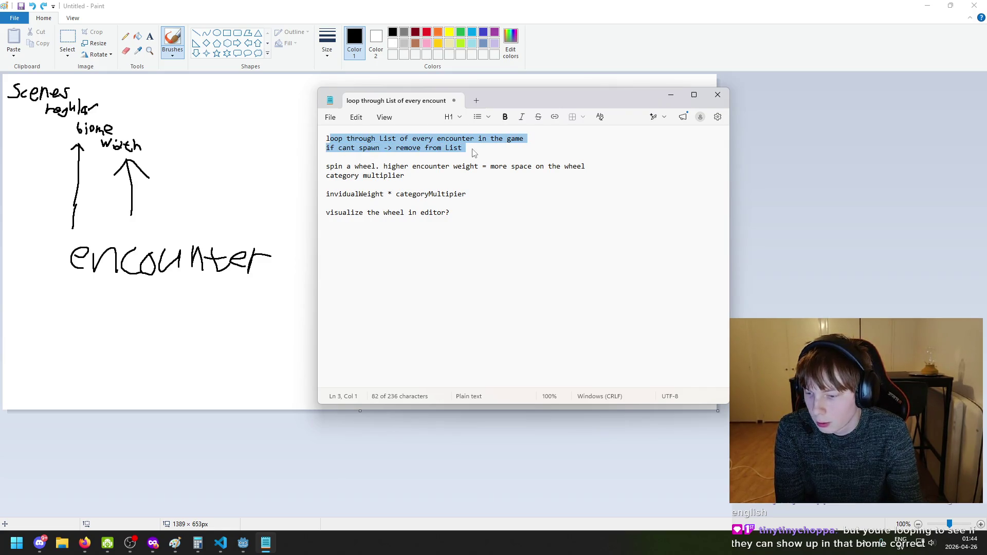
left_click(473, 153)
left_click_drag(325, 138, 472, 153)
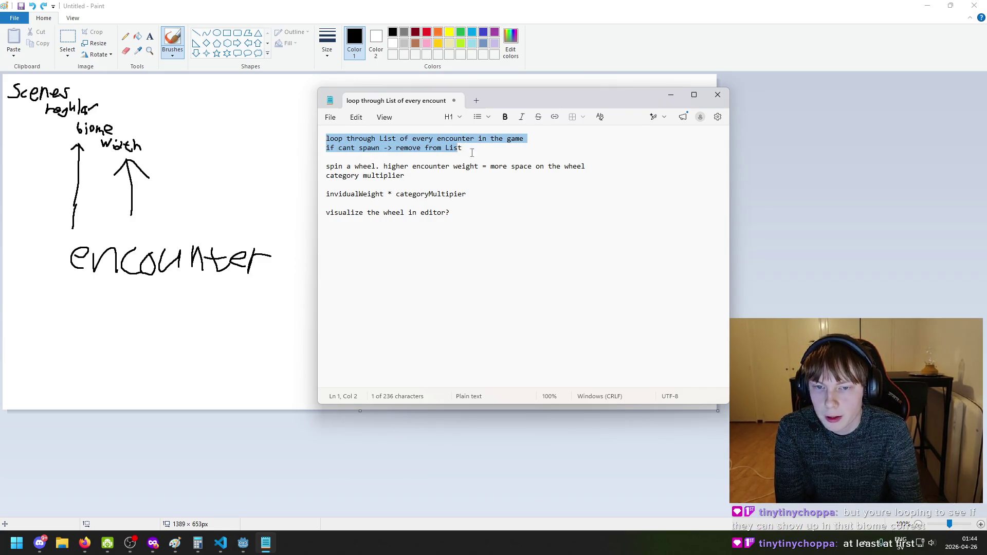
left_click(495, 151)
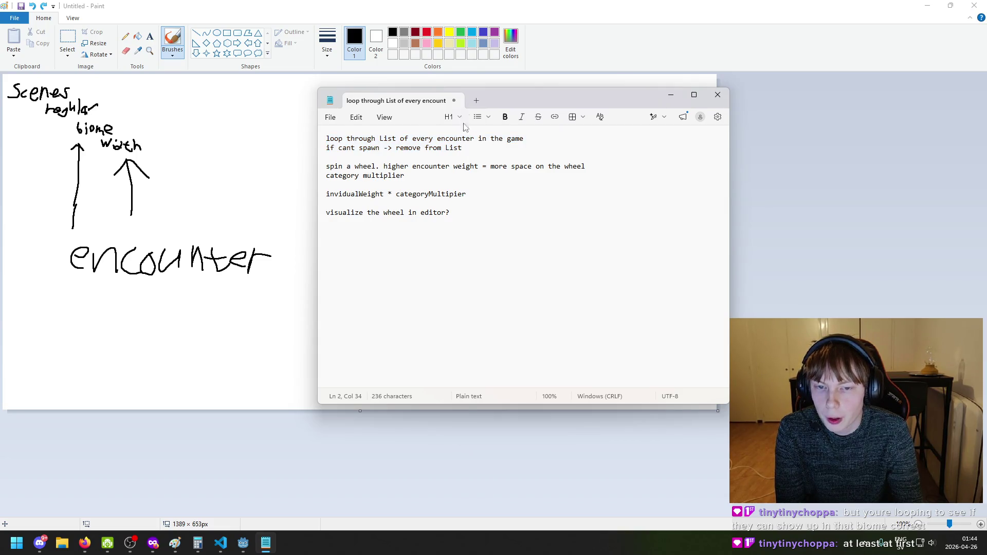
left_click_drag(493, 152, 329, 154)
left_click(355, 156)
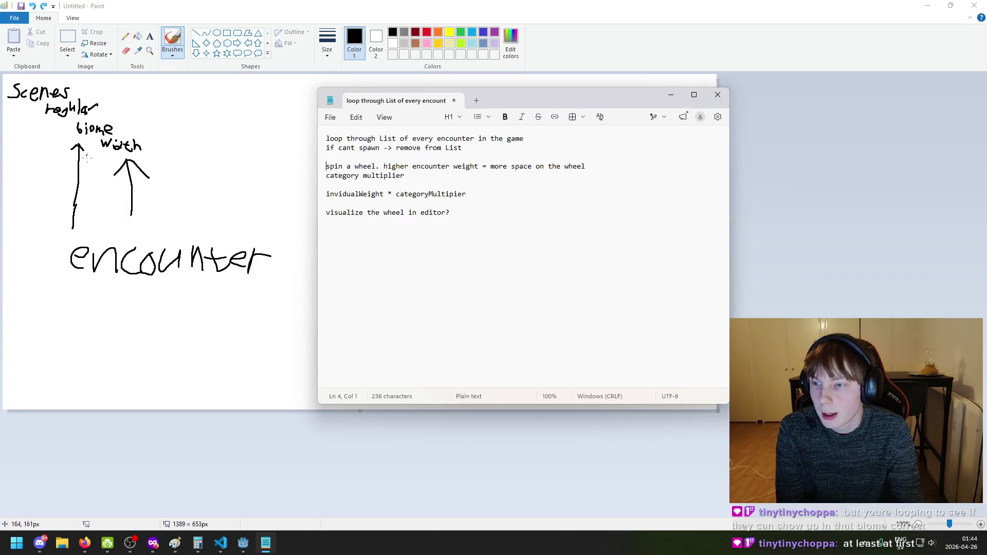
left_click(482, 195)
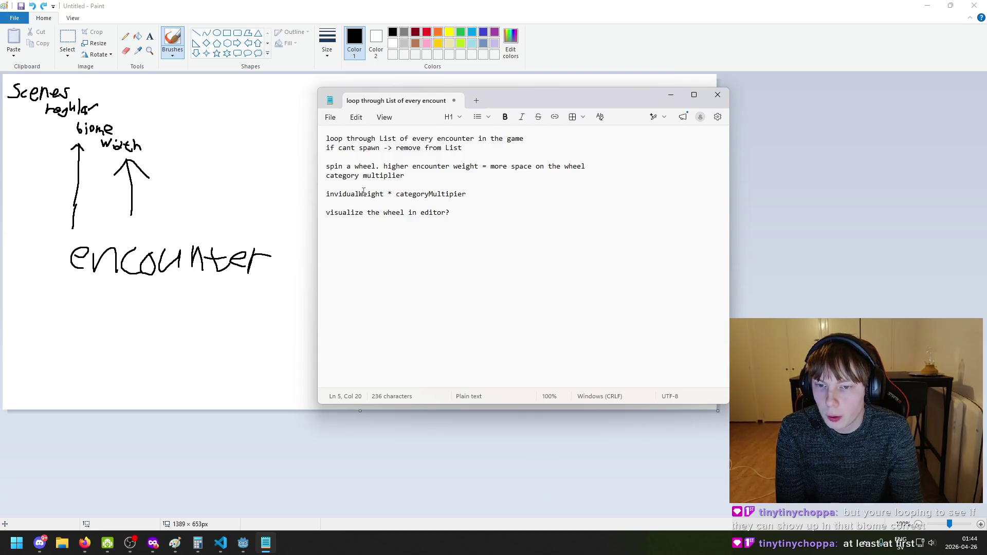
left_click(328, 166)
left_click(428, 172)
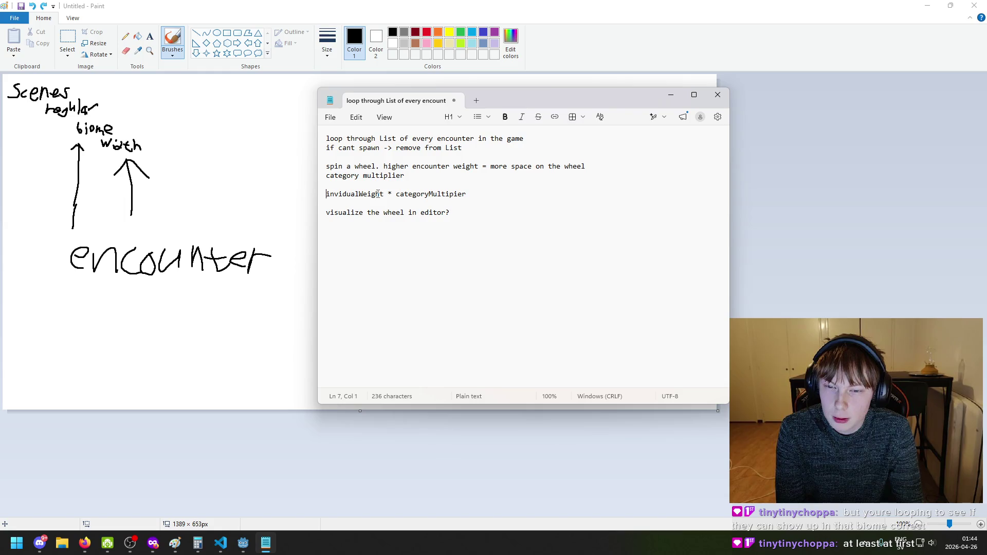
double_click(395, 194)
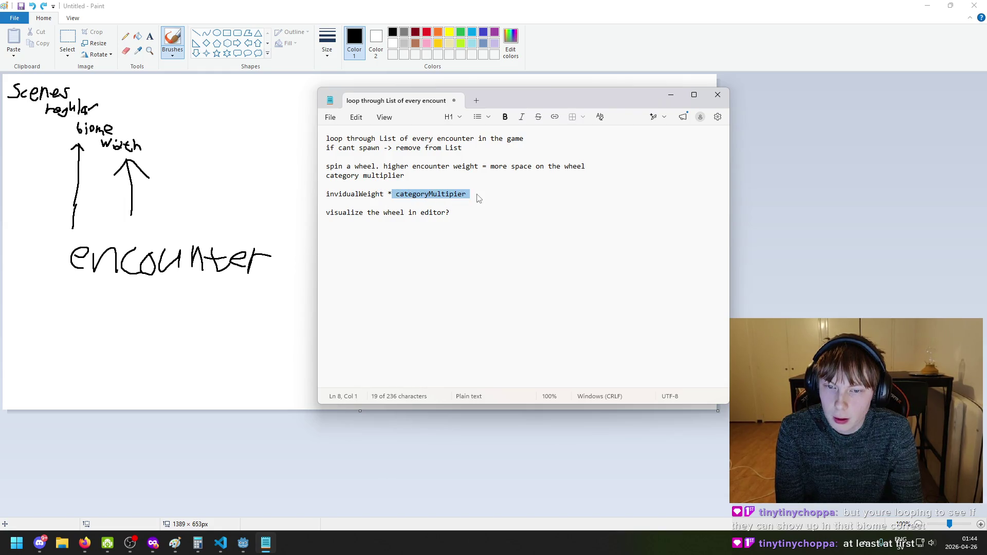
left_click(478, 196)
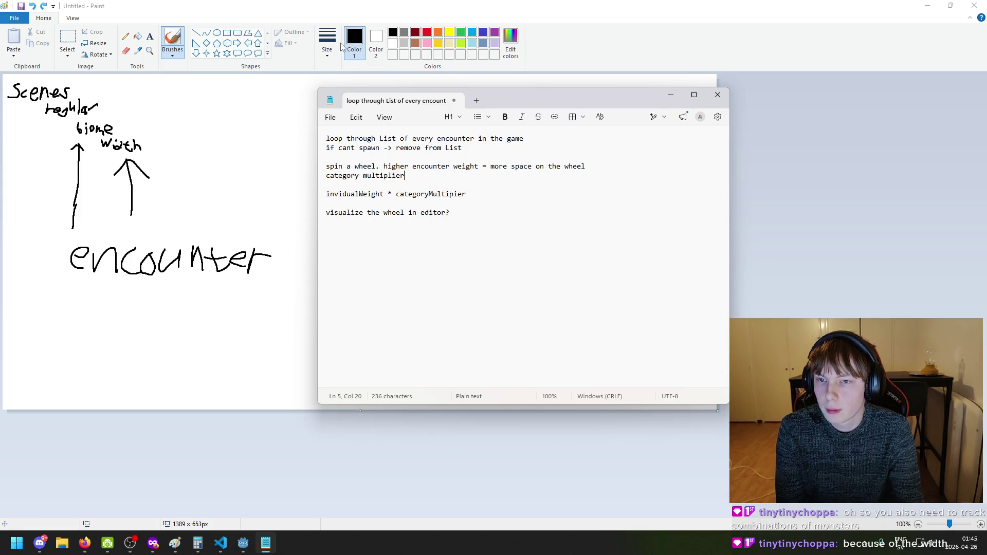
Hide the notes and draw a perfect circle to the right of the encounter sketch
left_click(670, 96)
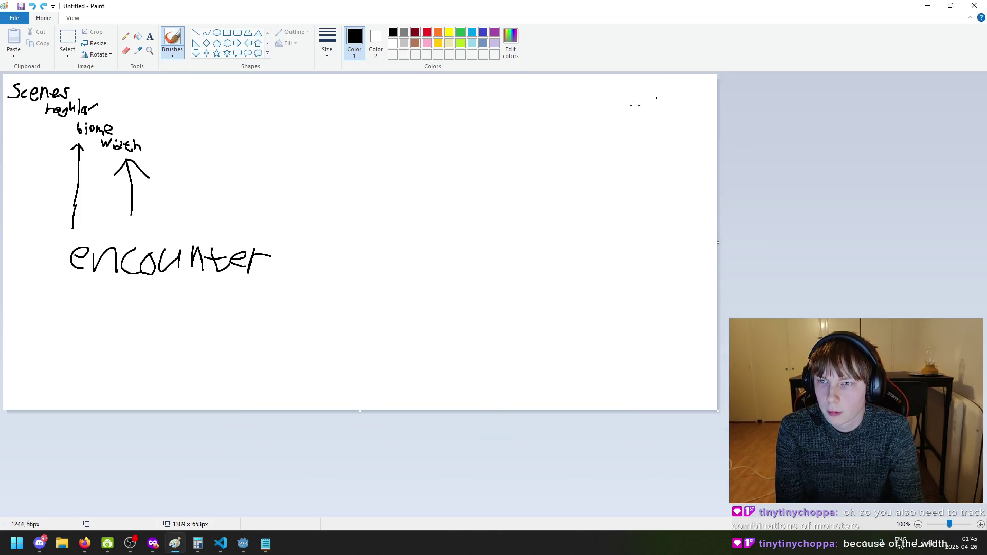
left_click(217, 33)
left_click_drag(352, 120, 557, 251)
key("ctrl+z")
mouse_move(325, 101)
left_mouse_down()
mouse_move(509, 258)
mouse_move(561, 284)
left_mouse_up()
Bring the notes back and select the categoryMultipier line
left_click(266, 543)
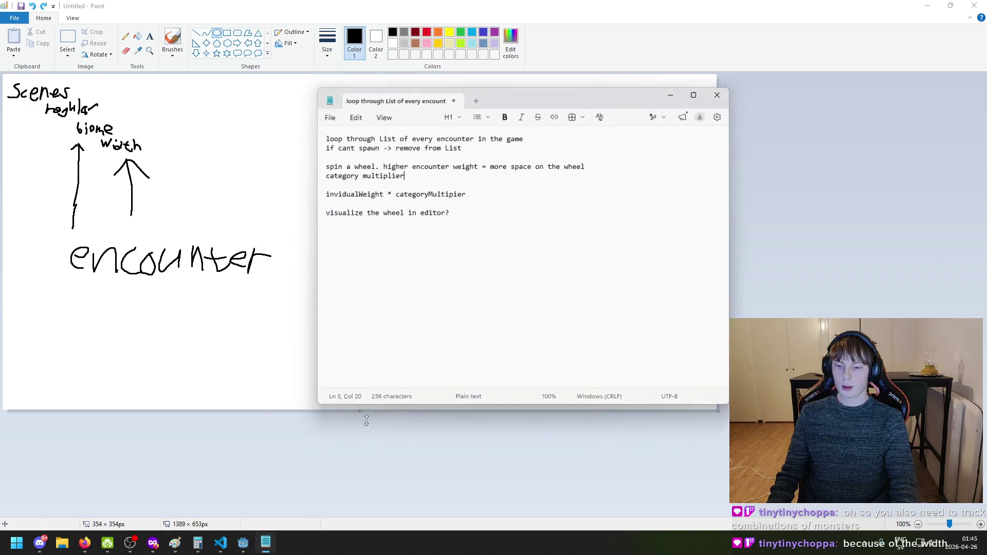
left_click_drag(468, 196, 325, 194)
left_click(469, 194)
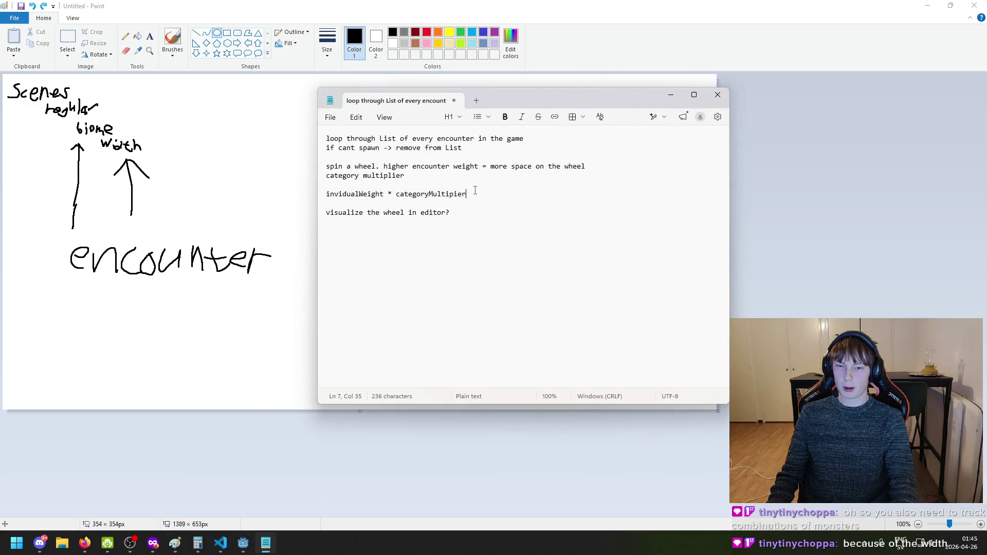
left_click_drag(468, 195, 325, 194)
left_click(244, 175)
Draw straight spokes from the circle's centre to its rim, forming five wedges
left_click(258, 33)
left_click(195, 32)
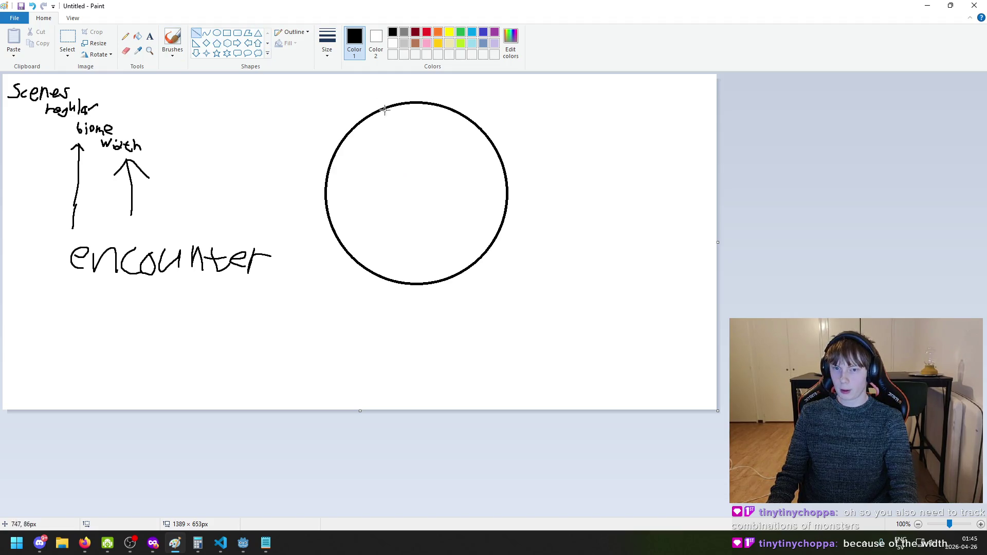
mouse_move(332, 163)
left_mouse_down()
mouse_move(418, 198)
mouse_move(402, 104)
left_mouse_up()
mouse_move(416, 196)
left_mouse_down()
mouse_move(469, 119)
mouse_move(483, 133)
left_mouse_up()
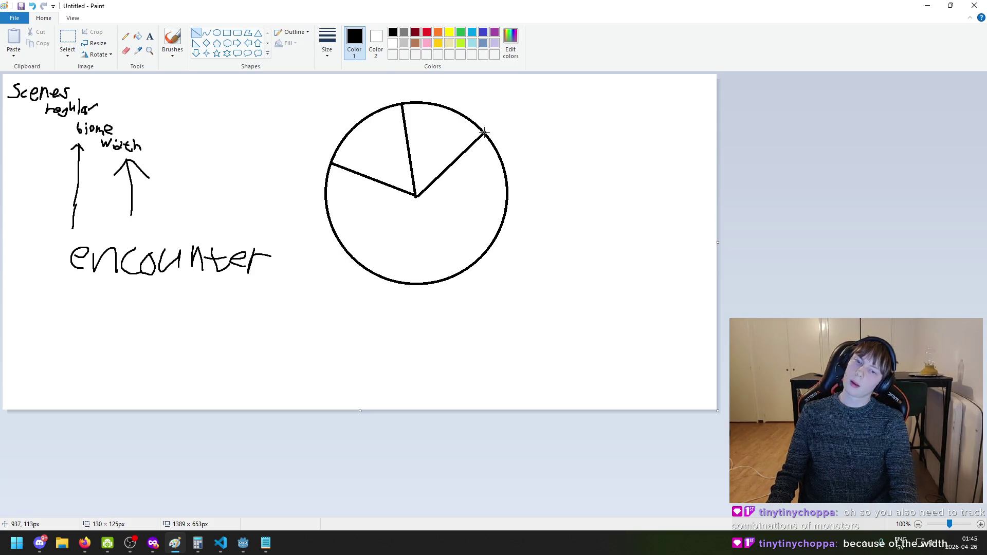
left_click_drag(417, 196, 470, 265)
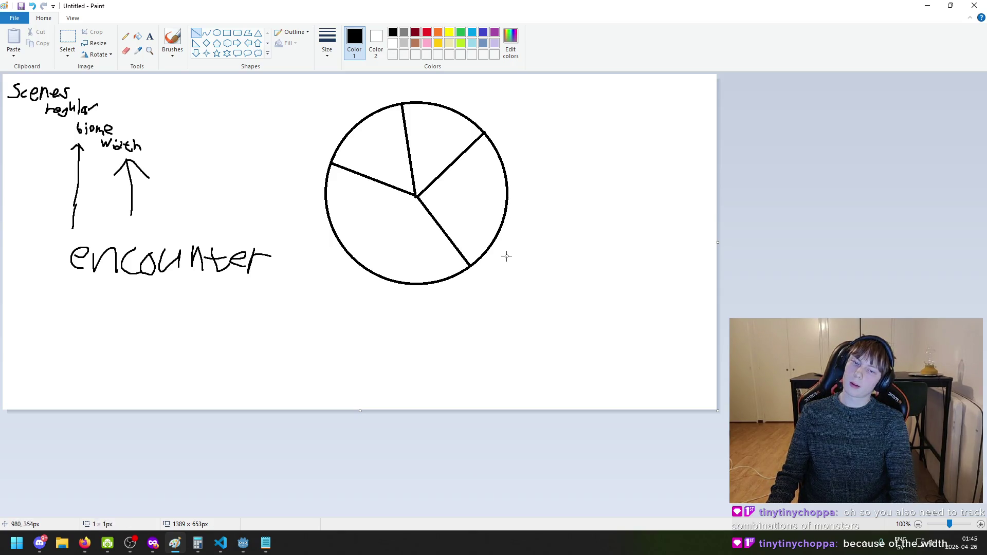
left_click_drag(416, 196, 346, 258)
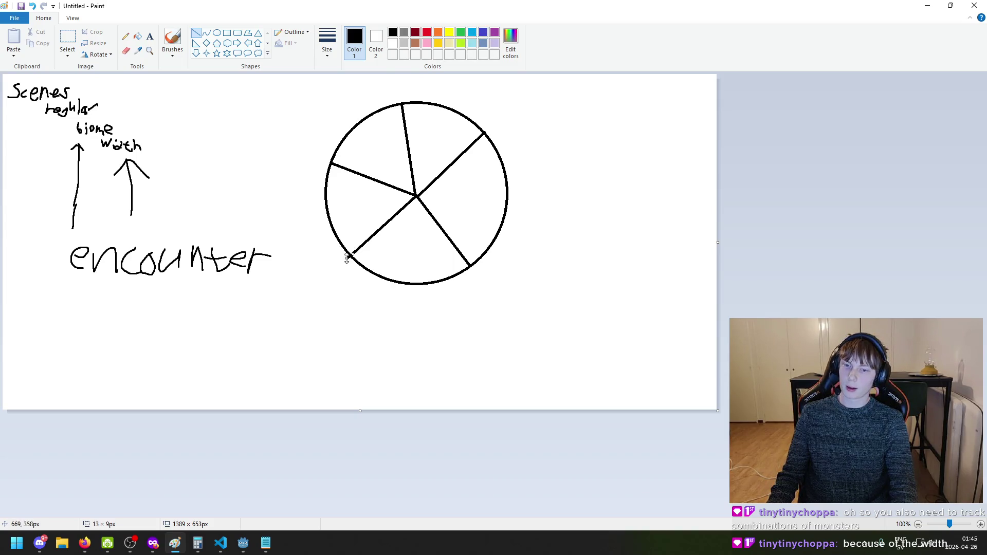
left_click(173, 38)
Fill the upper-left wedge gray, then try a red fill on the top wedge and undo it
left_click(415, 32)
left_click(404, 32)
left_click(138, 36)
left_click(383, 148)
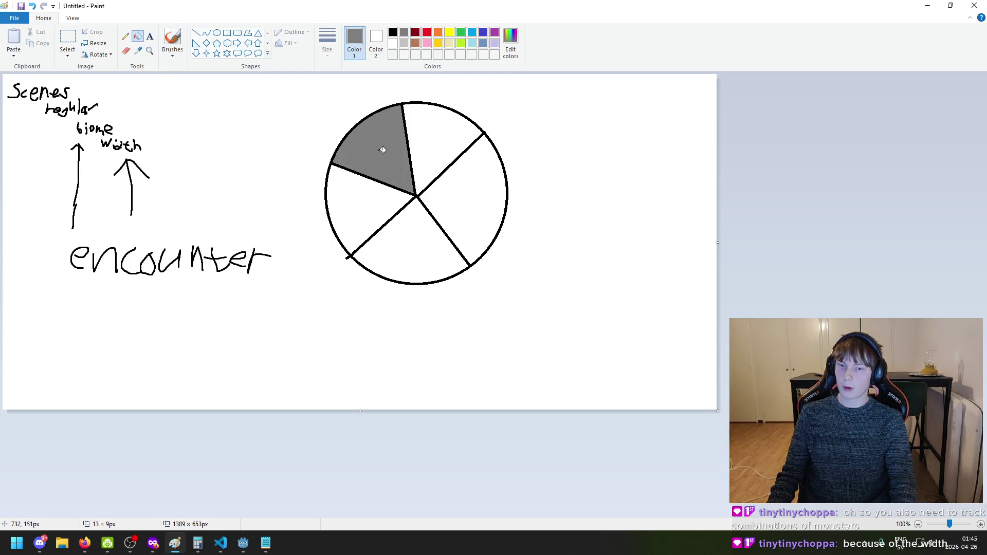
left_click(460, 32)
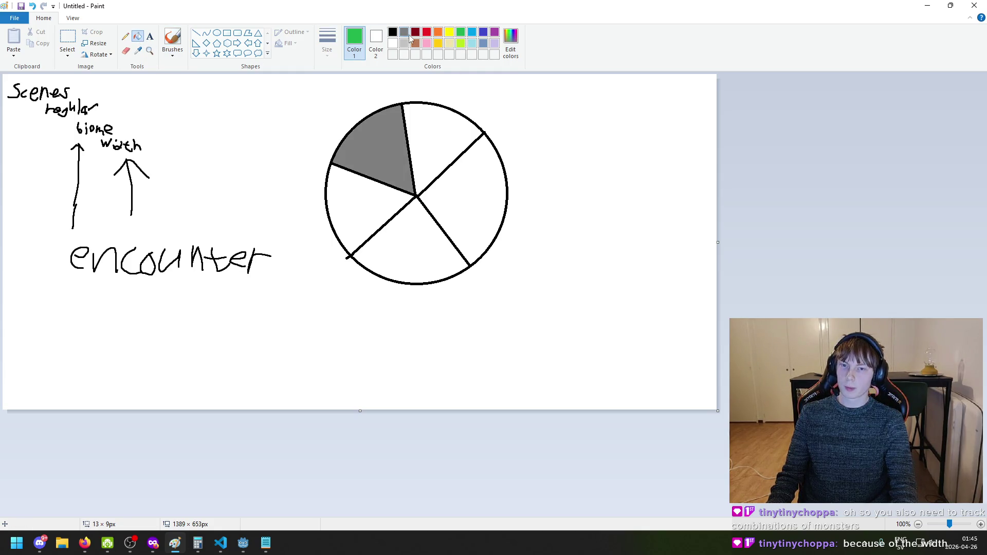
left_click(438, 33)
left_click(426, 32)
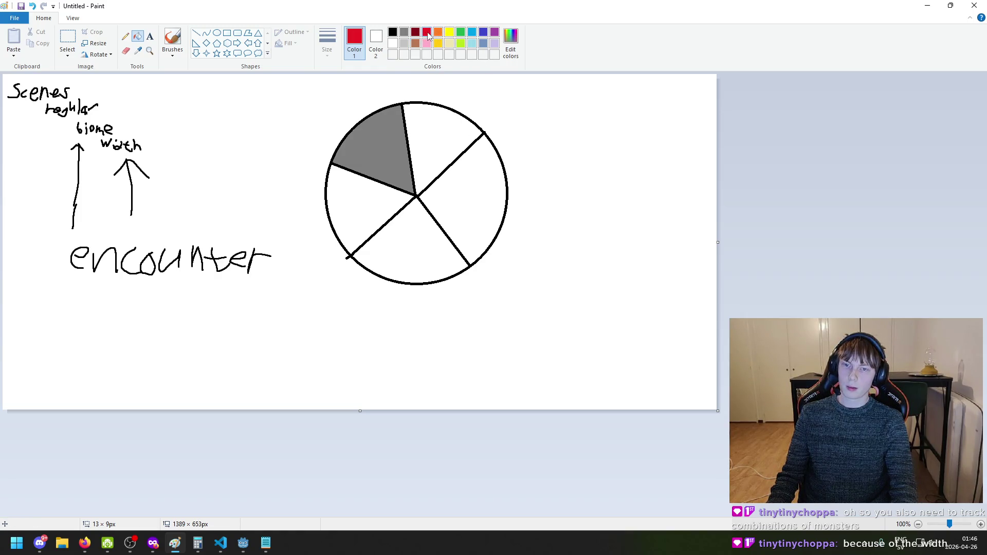
left_click(440, 131)
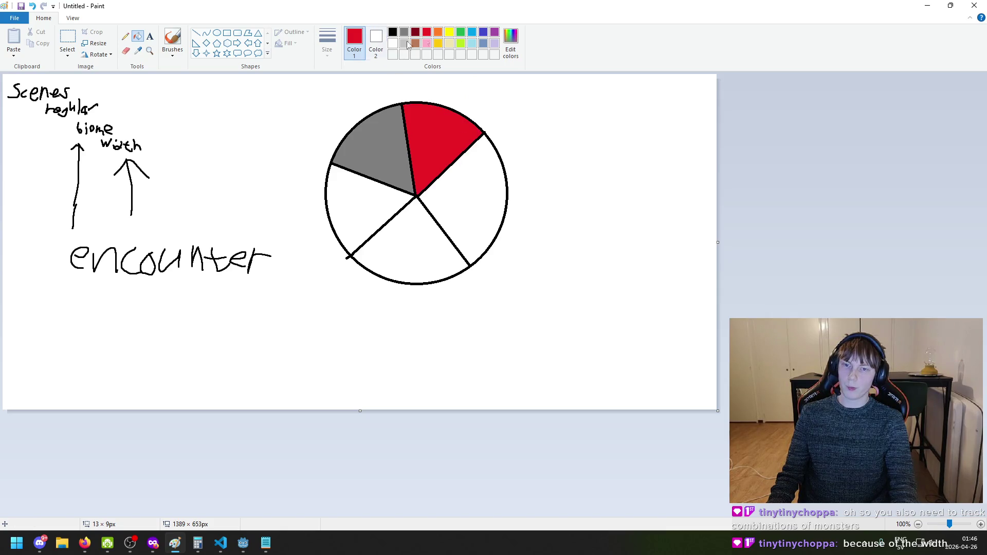
key("ctrl+z")
Fill the top wedge light grey and the right wedge green, then pick lime green
left_click(404, 43)
left_click(431, 155)
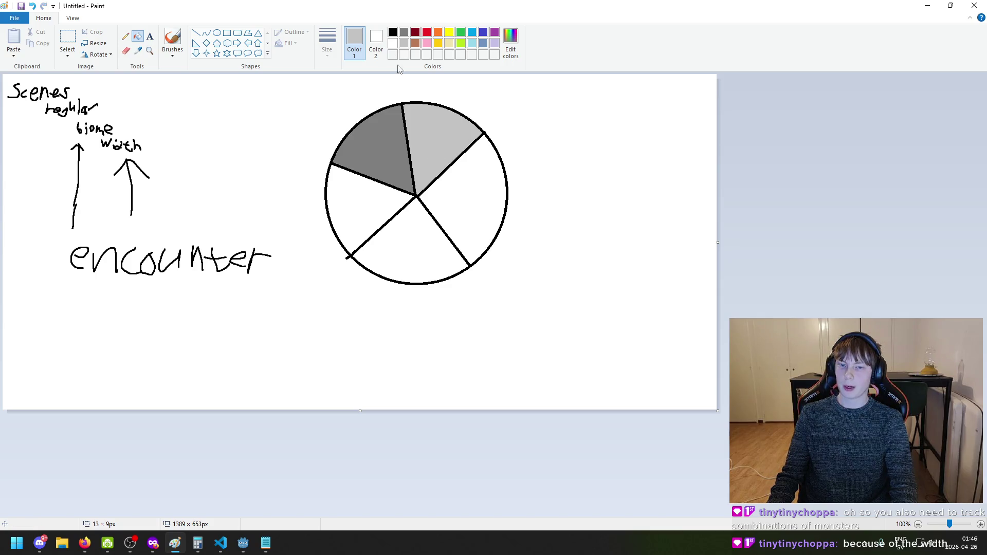
left_click(461, 32)
left_click(493, 194)
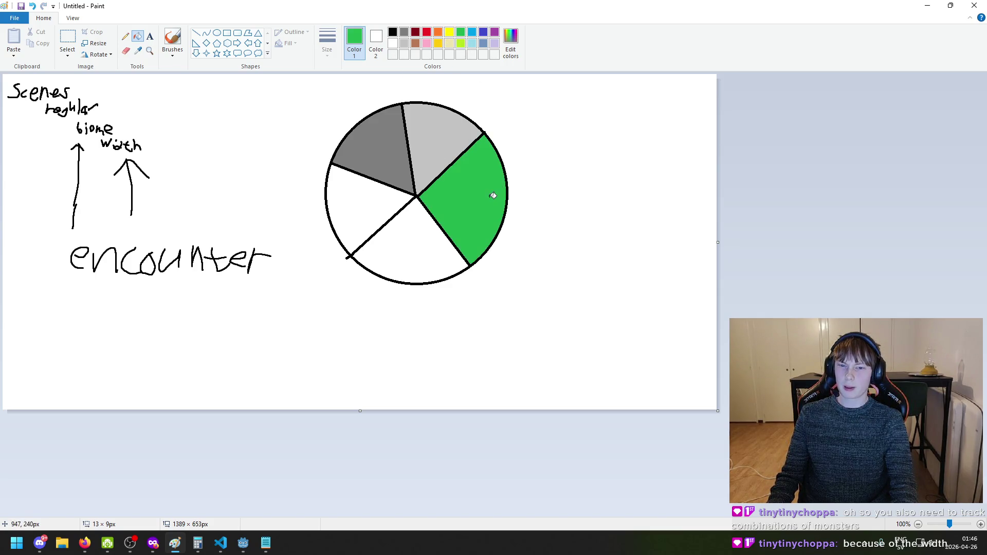
left_click(415, 33)
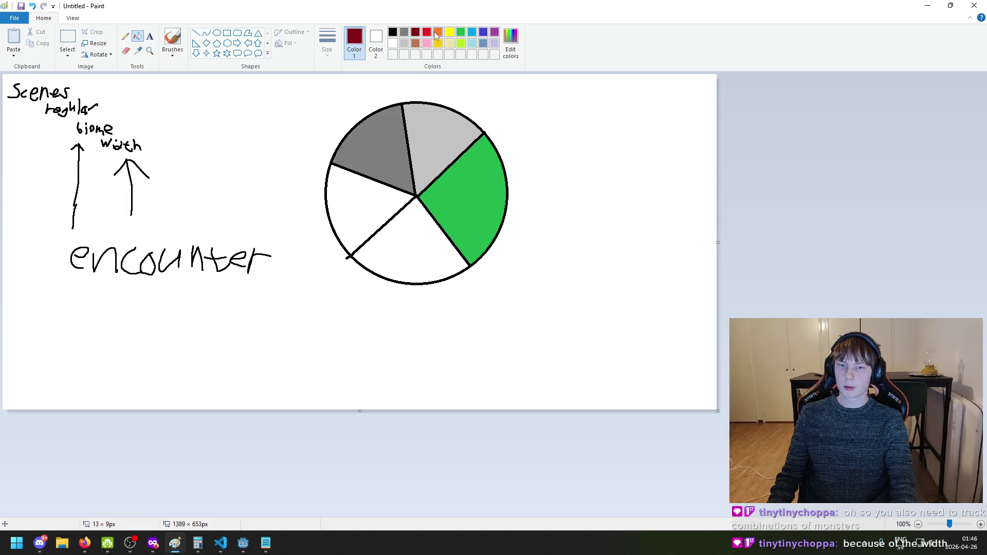
left_click(461, 35)
left_click(461, 45)
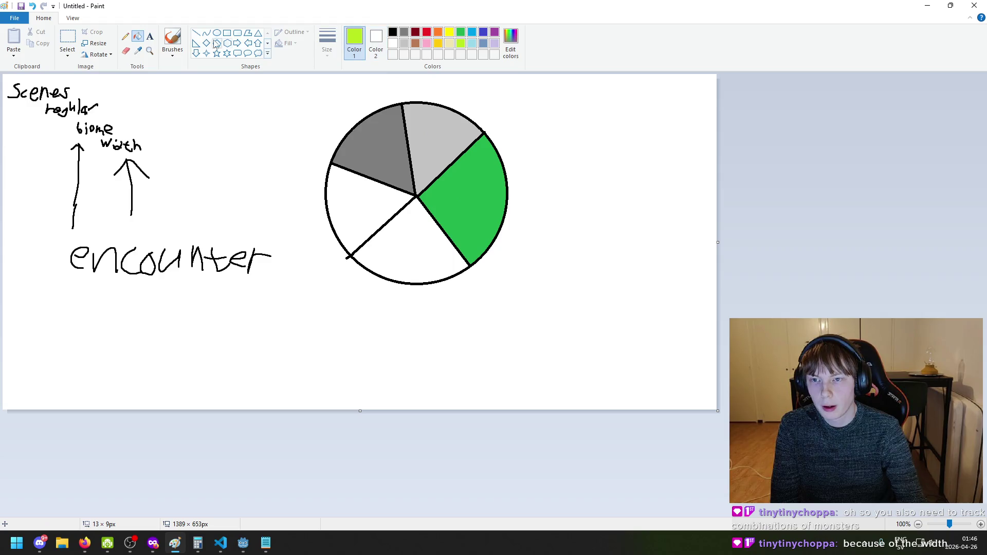
left_click(195, 33)
Replace the lime line with black spokes from the wheel's centre into the green wedge
left_click_drag(419, 196, 503, 176)
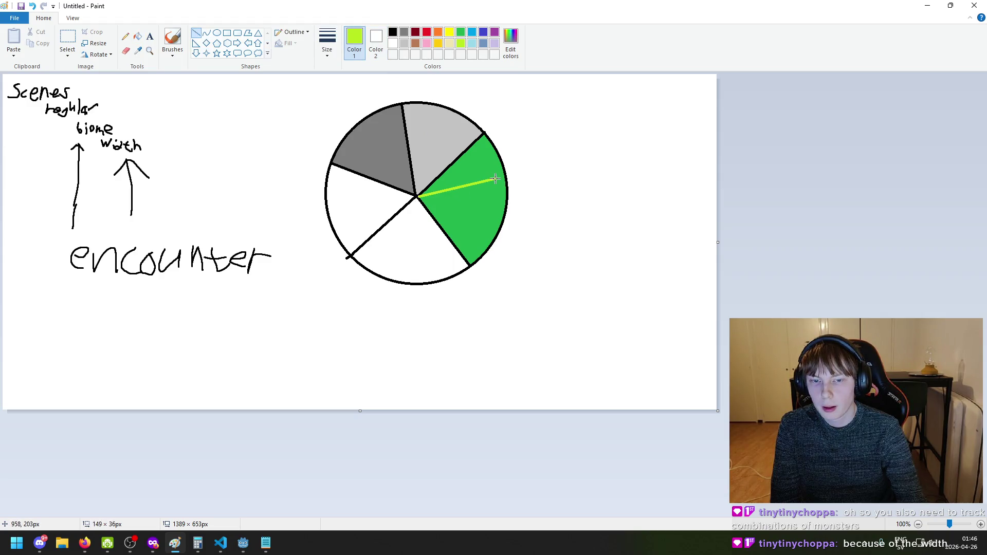
key("ctrl+z")
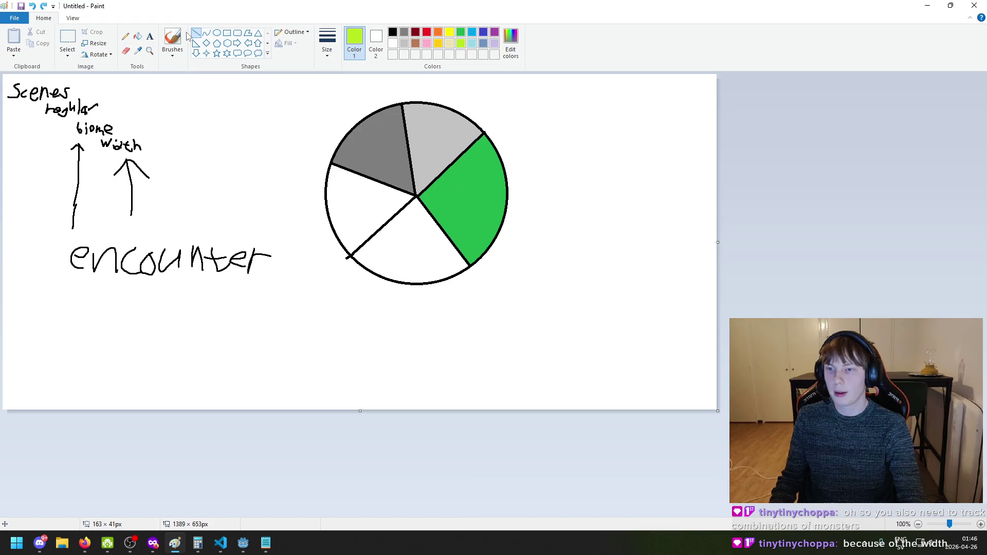
left_click(392, 31)
left_click_drag(417, 195, 506, 178)
left_click_drag(418, 196, 500, 231)
mouse_move(499, 229)
left_mouse_down()
mouse_move(488, 251)
mouse_move(491, 244)
left_mouse_up()
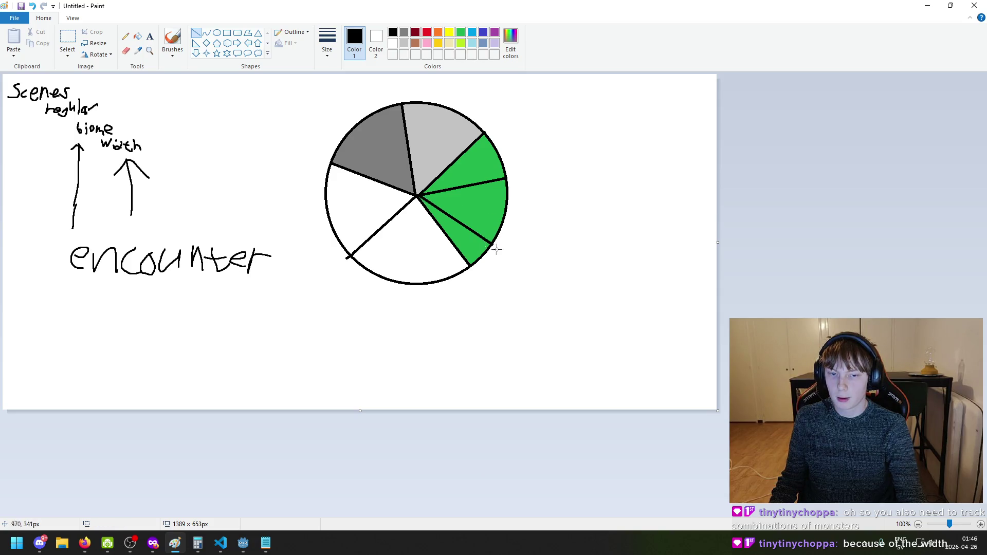
left_click(172, 38)
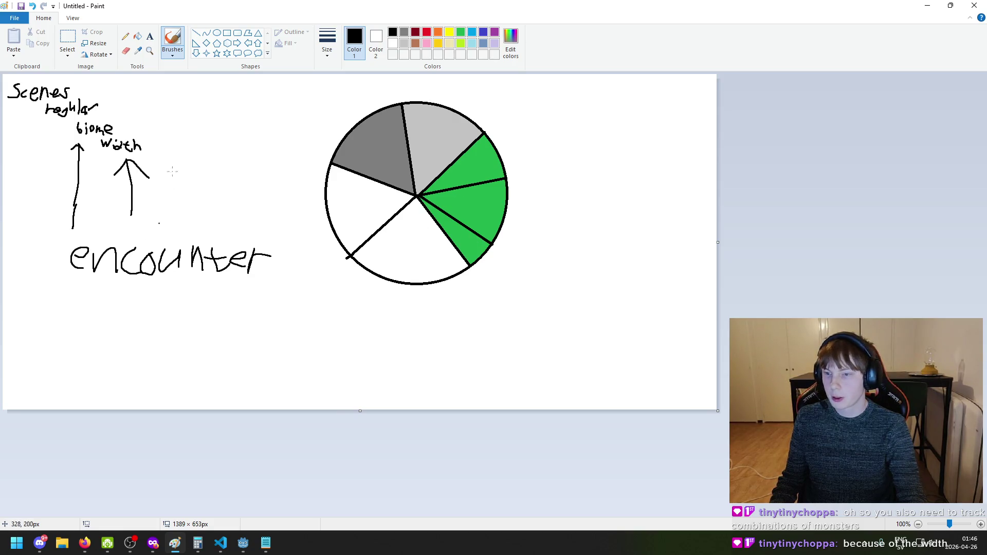
Try a few freehand marks on the sketch and undo each one
mouse_move(452, 231)
left_mouse_down()
mouse_move(467, 237)
mouse_move(463, 248)
mouse_move(457, 239)
left_mouse_up()
key("ctrl+z")
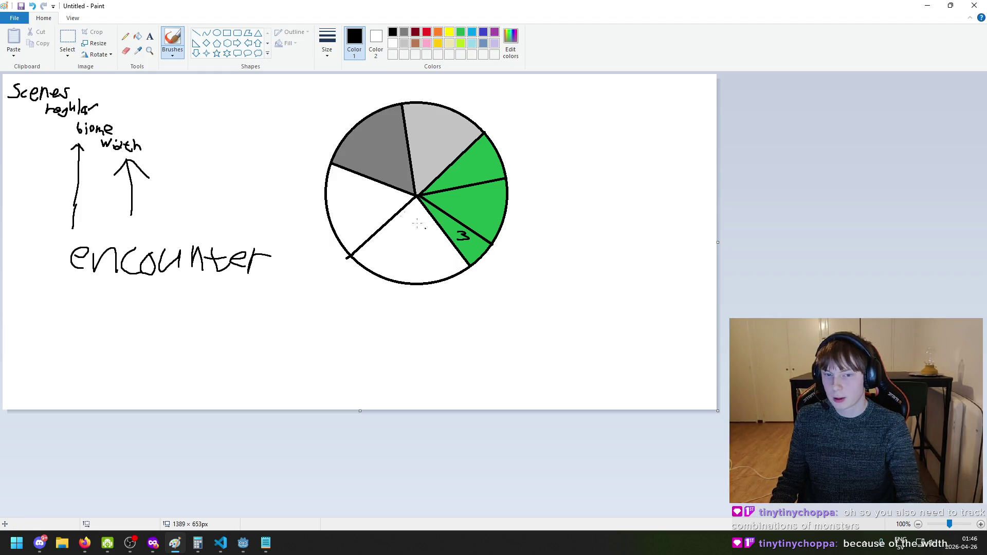
left_click_drag(206, 119, 223, 137)
key("ctrl+z")
left_click_drag(146, 135, 156, 150)
key("ctrl+z")
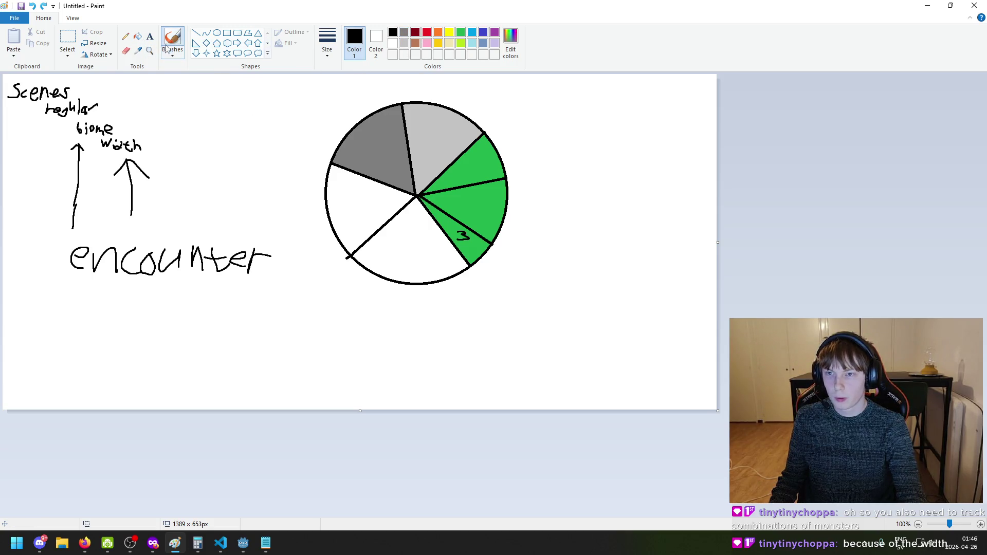
Erase the 3 and the lower divider in the green slice, then fill the streak green
left_click(126, 51)
left_click_drag(475, 237, 467, 234)
left_click_drag(423, 199, 489, 244)
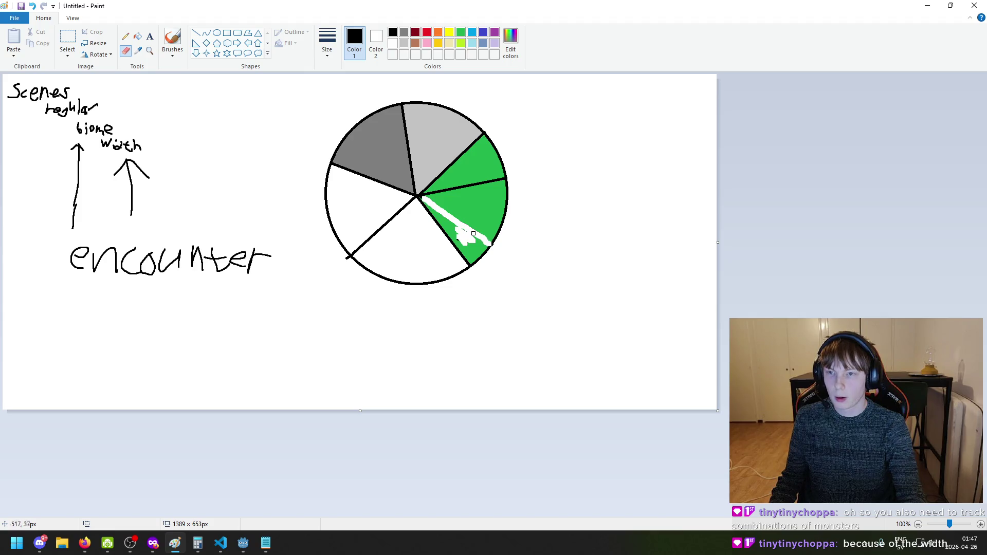
left_click(137, 36)
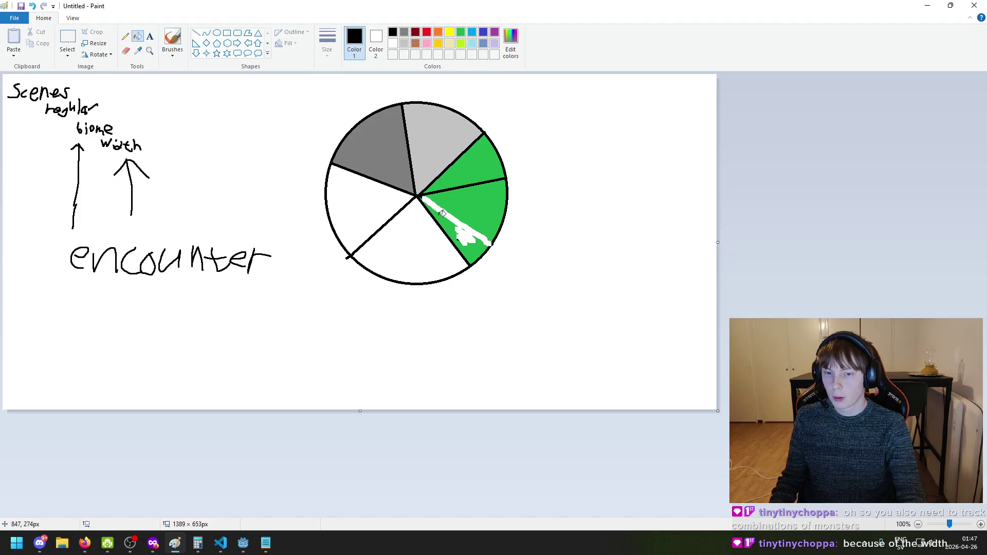
left_click(444, 214)
key("ctrl+z")
left_click(461, 32)
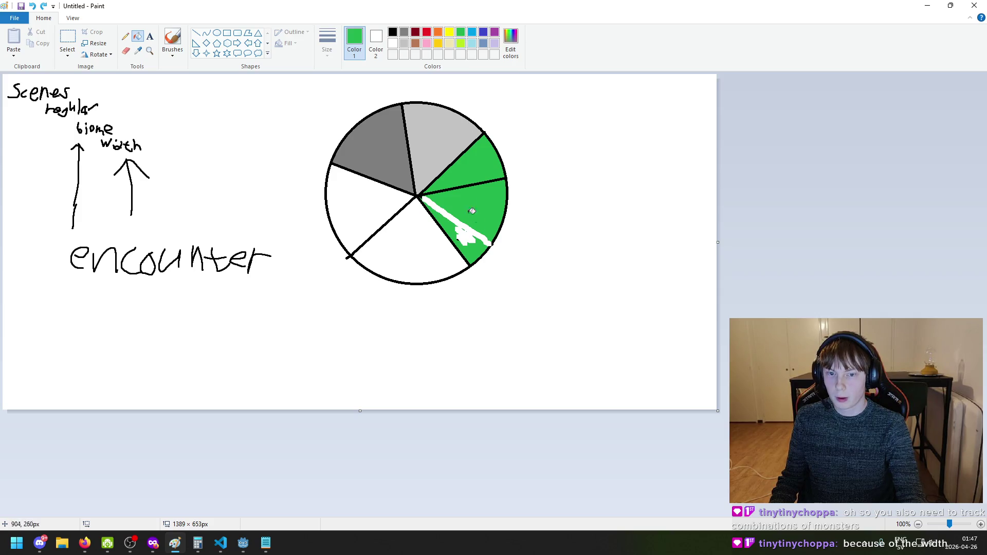
left_click(466, 228)
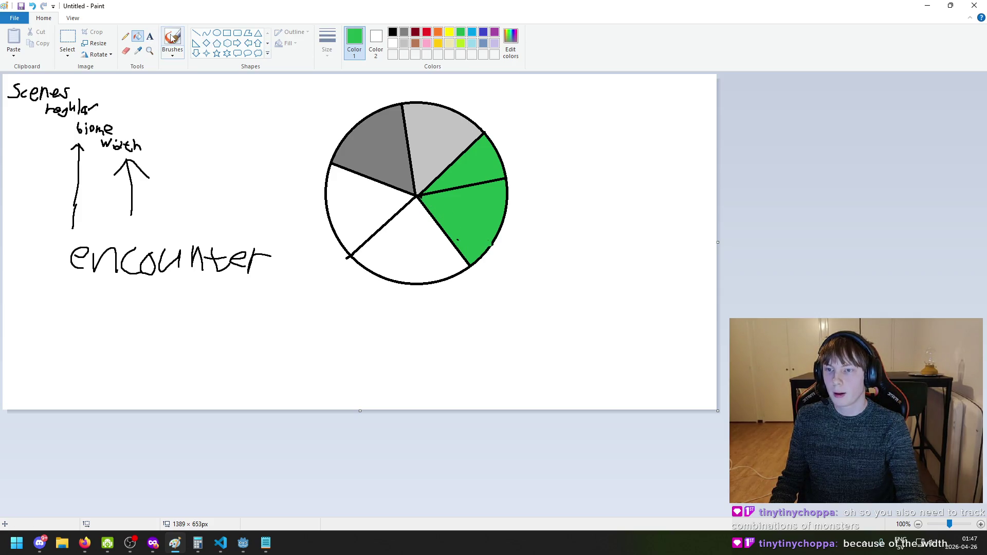
Draw a black divider from the pie centre to the right edge, then brush green over the upper line
left_click(172, 38)
left_click(196, 33)
left_click(392, 32)
left_click_drag(419, 196, 506, 211)
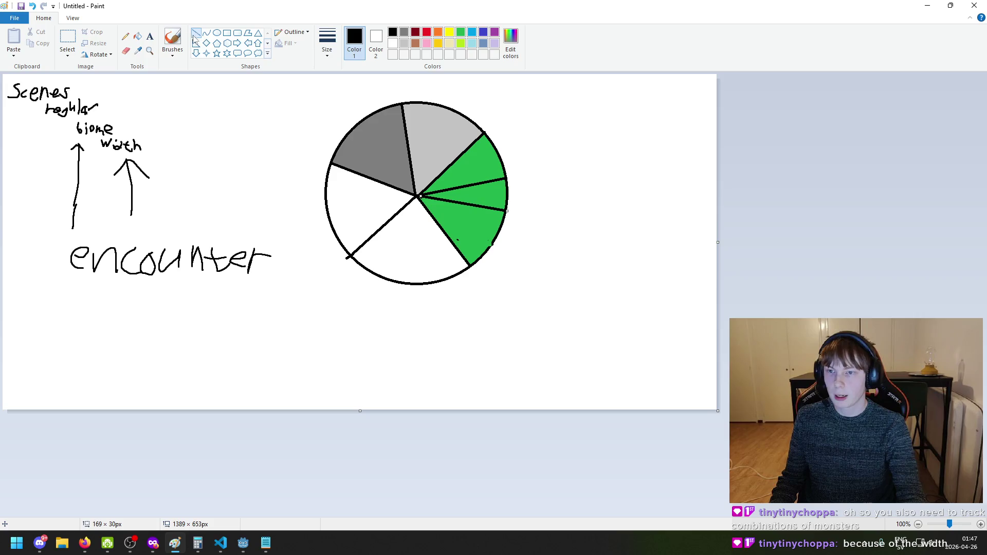
left_click(172, 39)
left_click(461, 32)
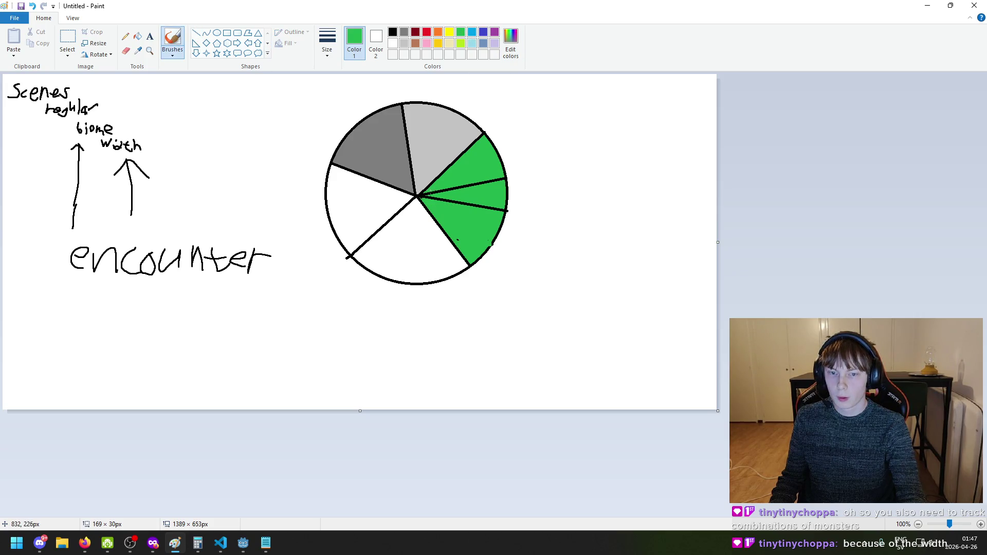
left_click_drag(431, 191, 500, 180)
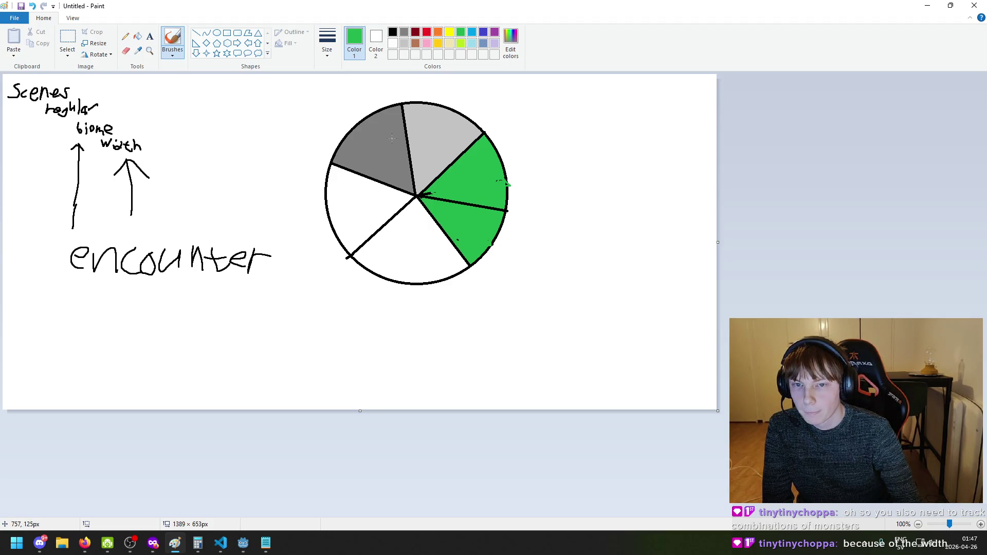
Switch over to the Godot code editor window
left_click(225, 551)
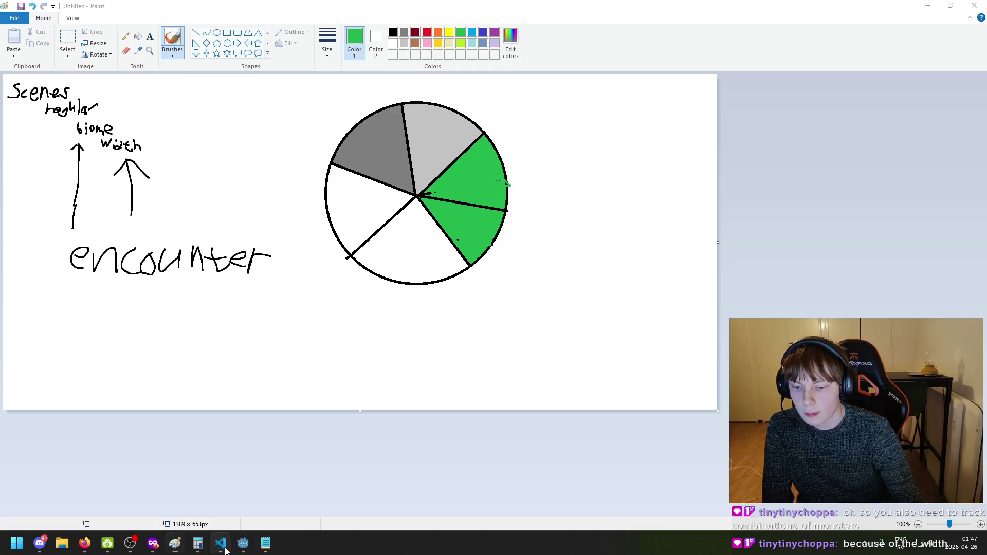
Insert 'per biome' into the category multiplier note and 'PerBiome' into the weight formula
left_click(225, 551)
left_click(266, 544)
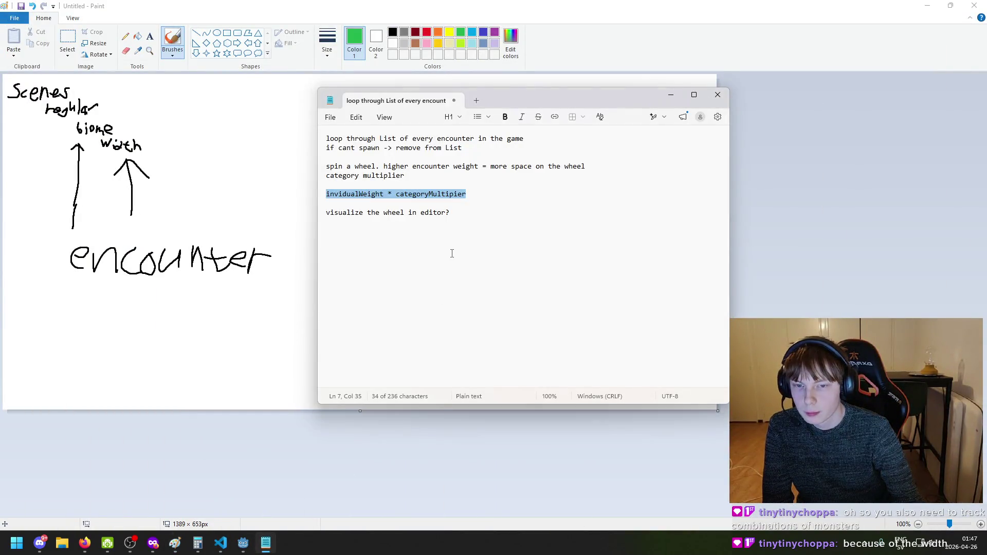
key("Up")
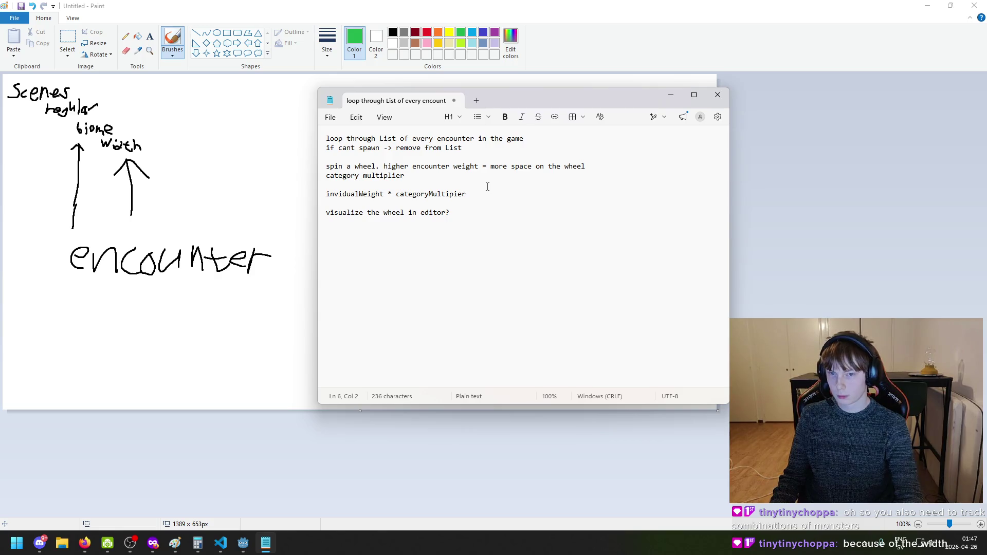
key("BackSpace")
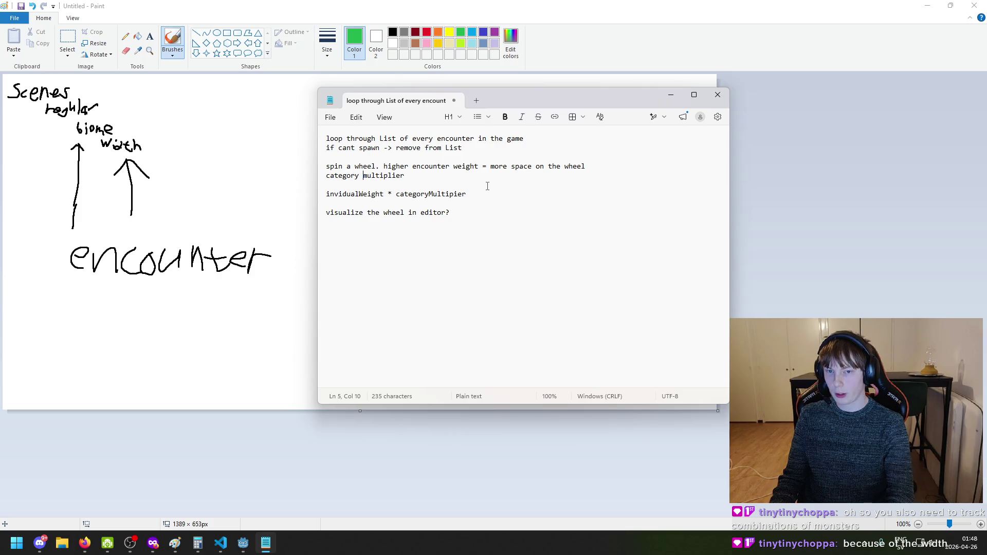
type("per biome")
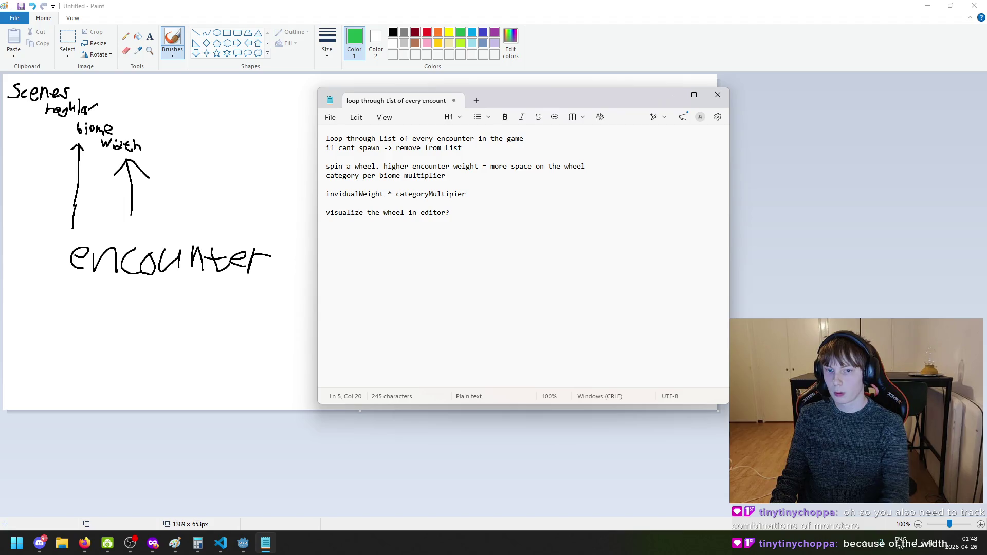
key("Down")
key("Down")
type("PerBiome")
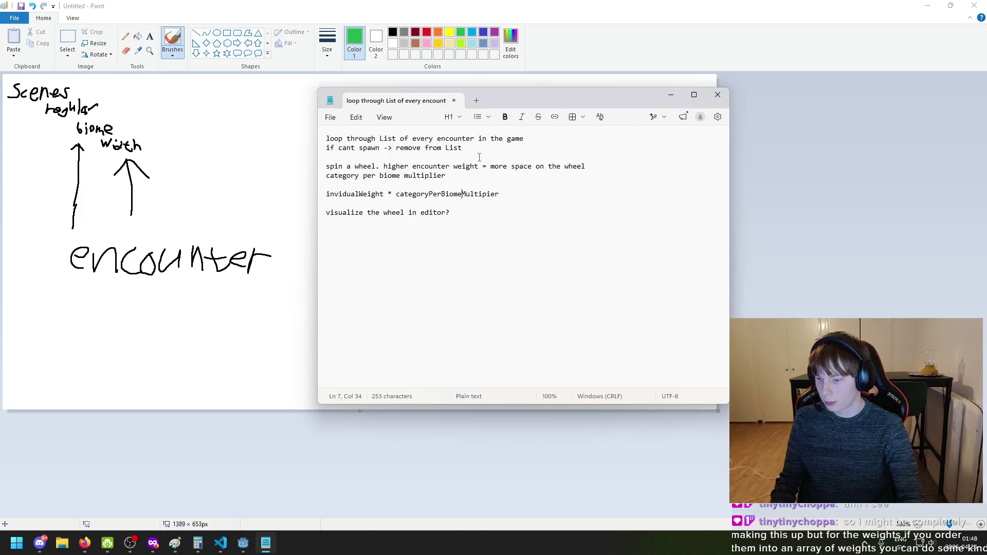
key("alt+Tab")
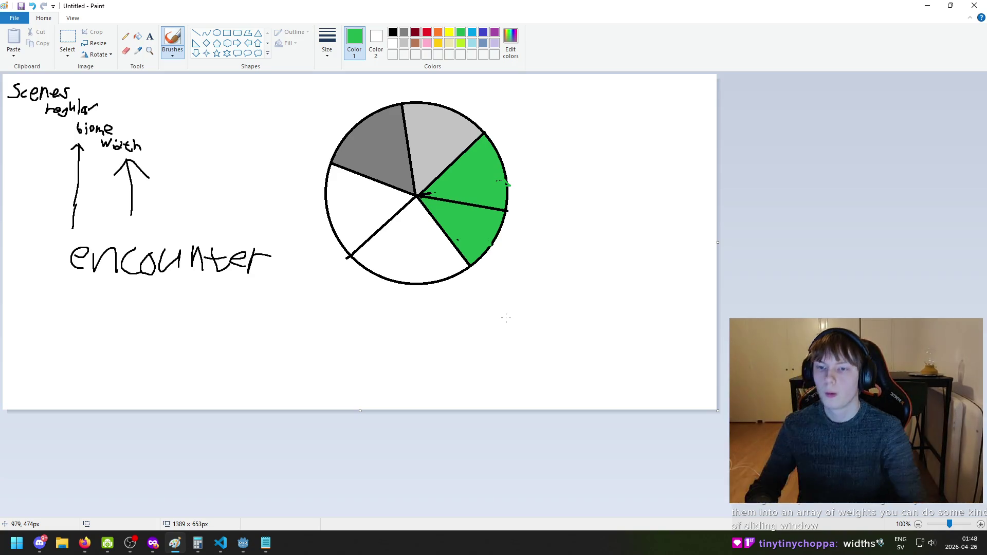
left_click(227, 33)
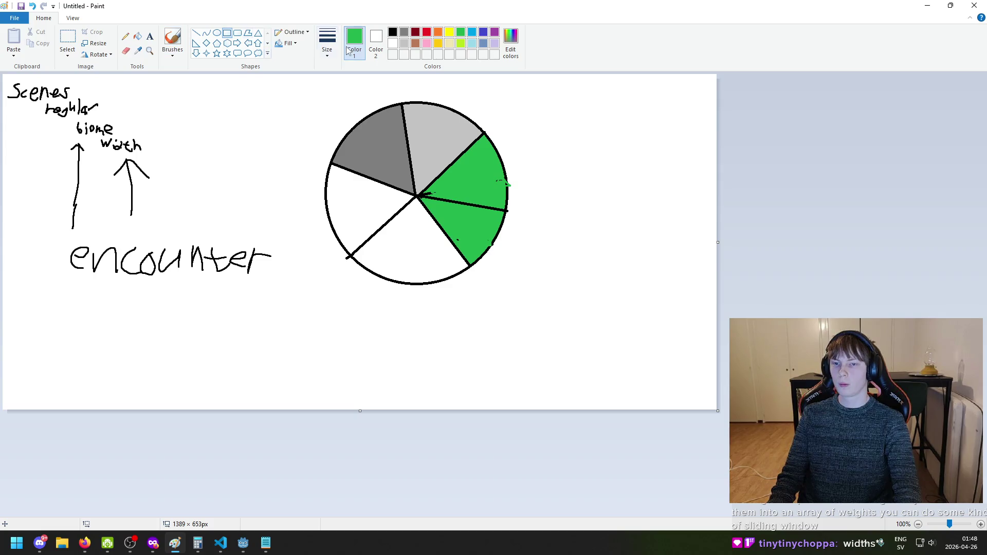
left_click(392, 31)
mouse_move(157, 307)
left_mouse_down()
mouse_move(282, 377)
mouse_move(389, 407)
mouse_move(377, 380)
mouse_move(407, 381)
left_mouse_up()
left_click(476, 357)
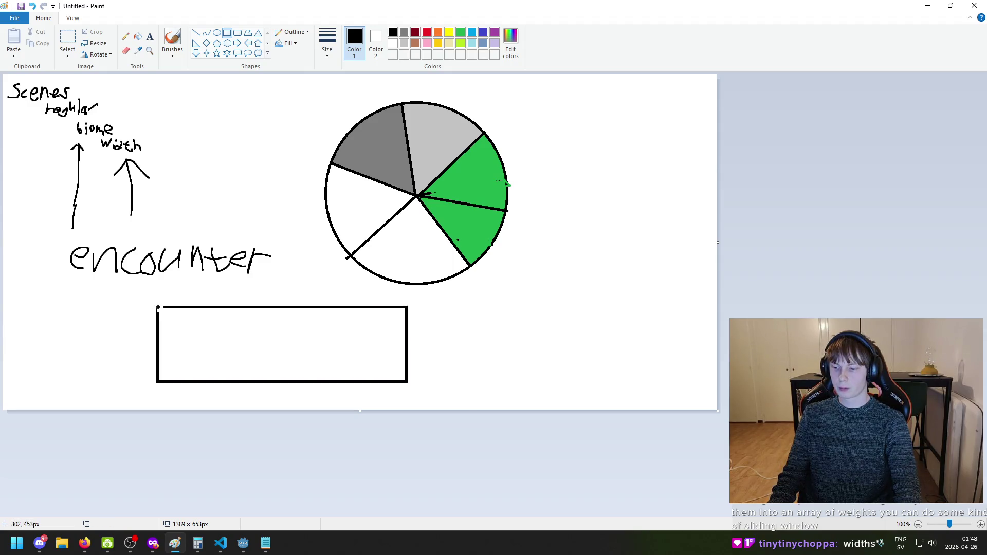
mouse_move(158, 307)
left_mouse_down()
mouse_move(258, 381)
mouse_move(250, 381)
left_mouse_up()
left_click_drag(250, 308, 365, 384)
key("ctrl+z")
left_click_drag(251, 308, 364, 381)
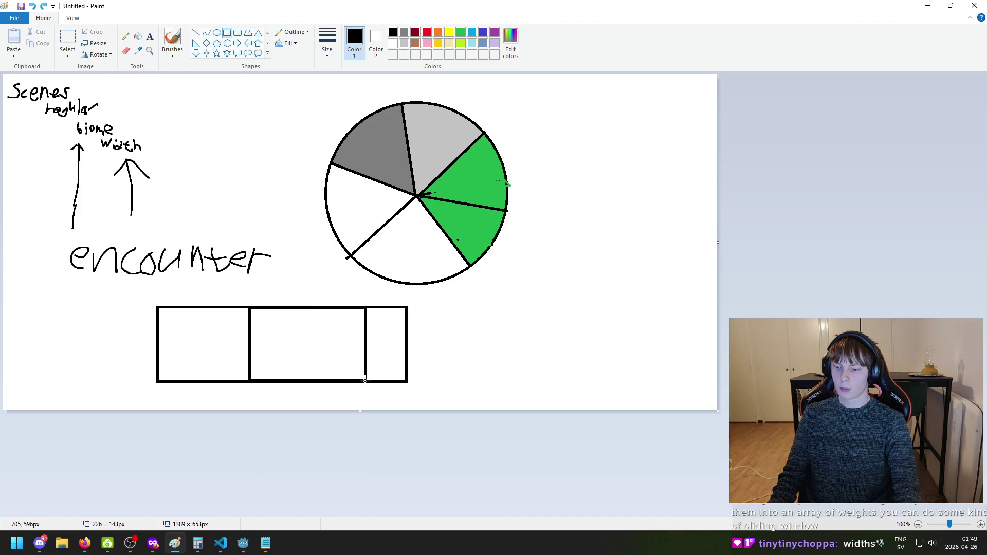
key("ctrl+z")
key("ctrl+z")
key("ctrl+z")
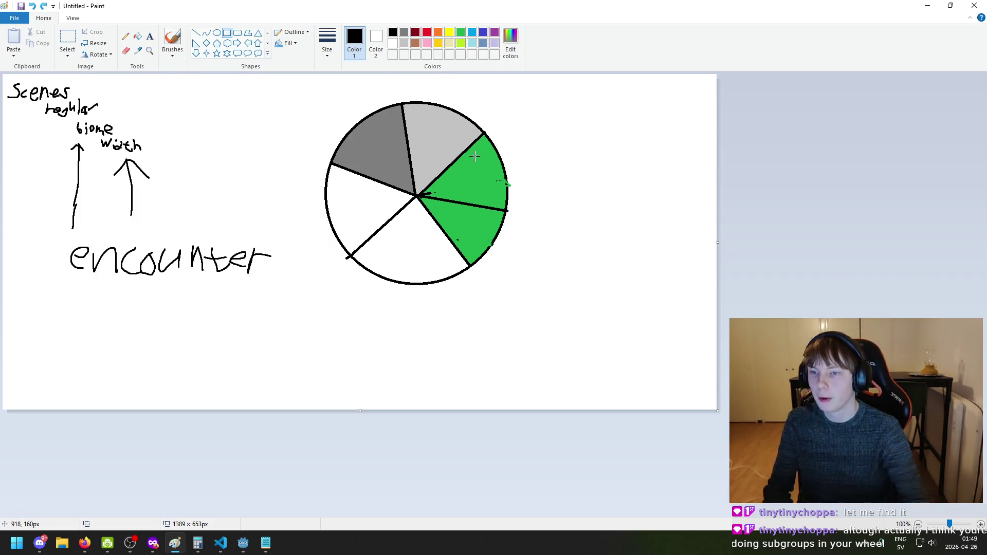
left_click(172, 39)
left_click(461, 31)
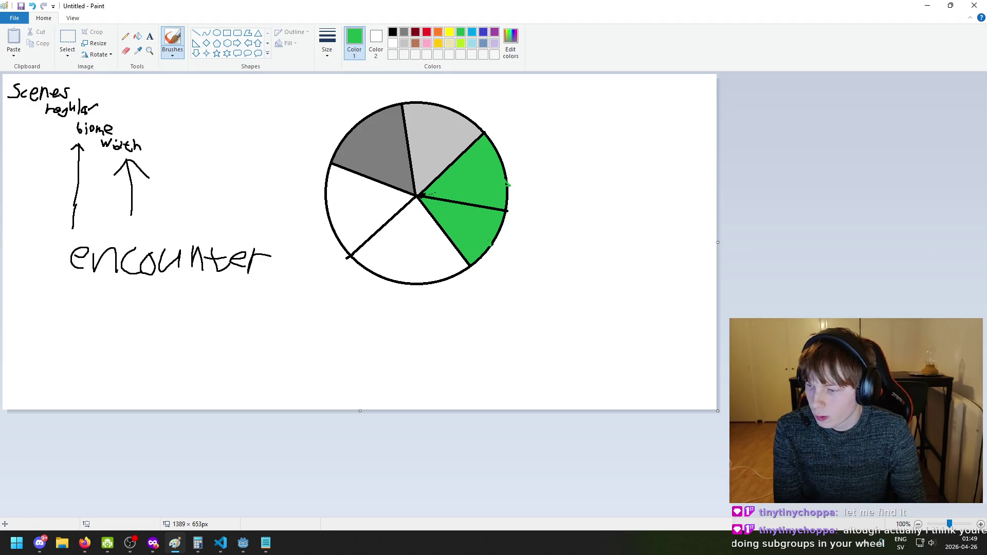
key("alt+Tab")
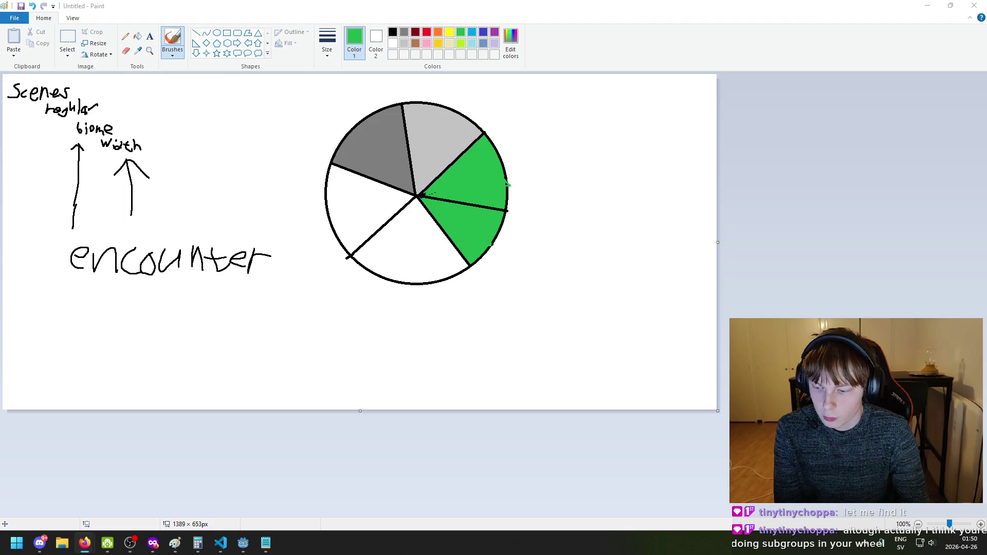
left_click(266, 543)
left_click_drag(400, 196, 474, 196)
left_click(470, 196)
left_click_drag(400, 196, 441, 196)
left_click(201, 163)
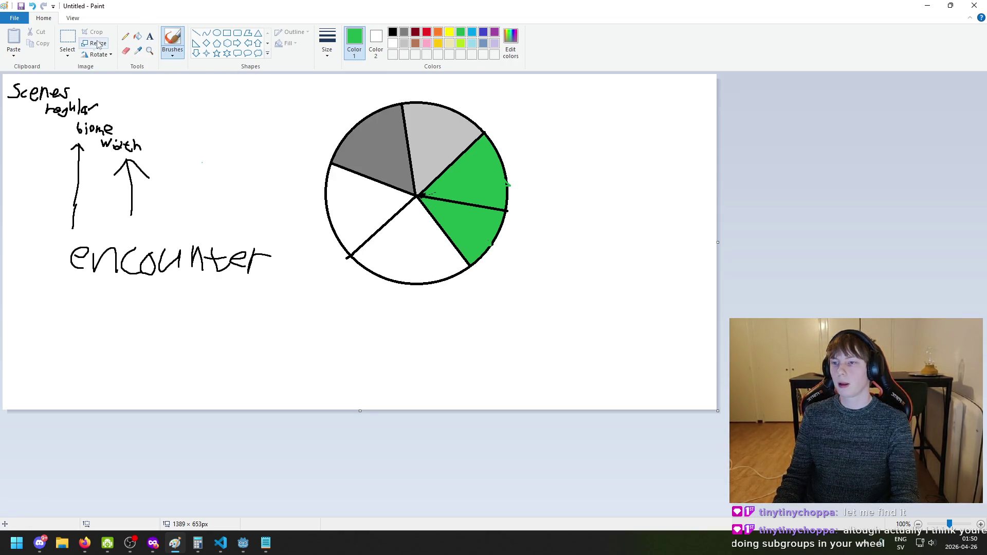
left_click(67, 37)
mouse_move(595, 315)
left_mouse_down()
mouse_move(430, 199)
mouse_move(303, 91)
left_mouse_up()
left_click(633, 186)
left_click_drag(578, 314, 308, 95)
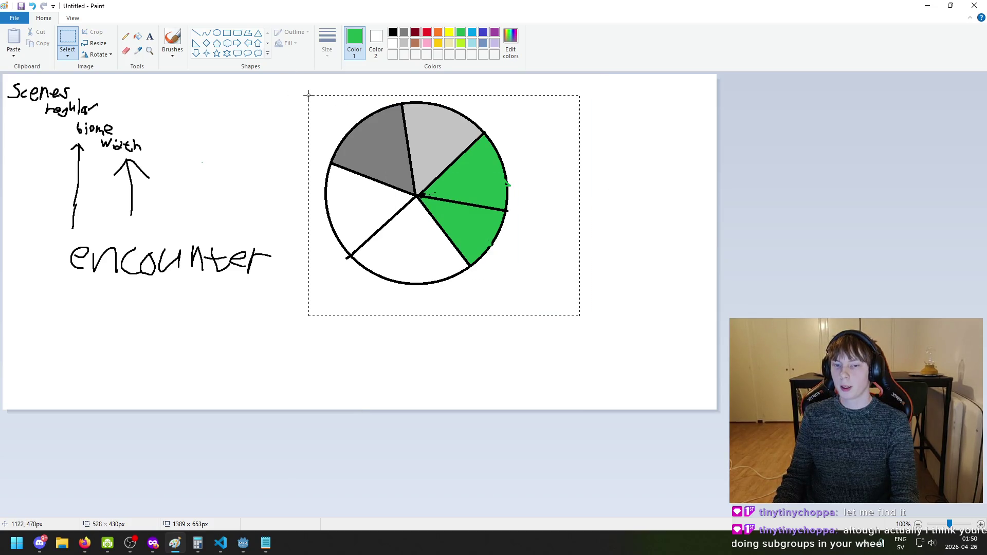
left_click(643, 215)
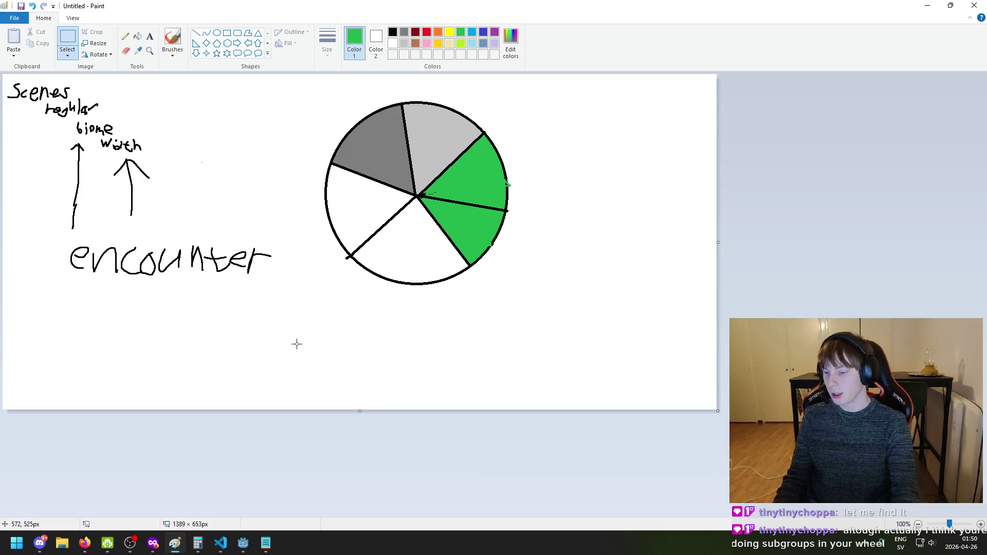
key("alt+Tab")
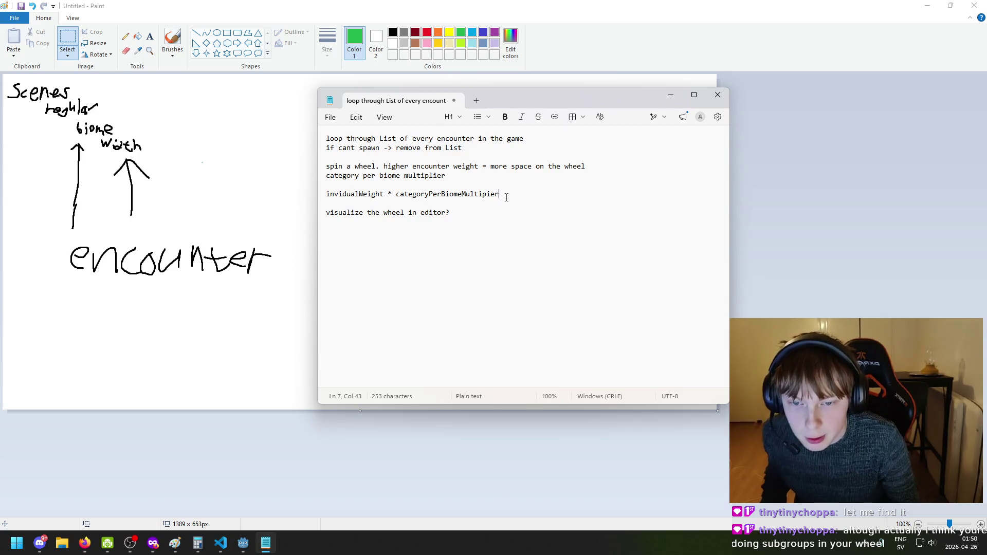
Start saving the notes, cancel the prompt, and bring the pie drawing forward
key("ctrl+s")
key("Escape")
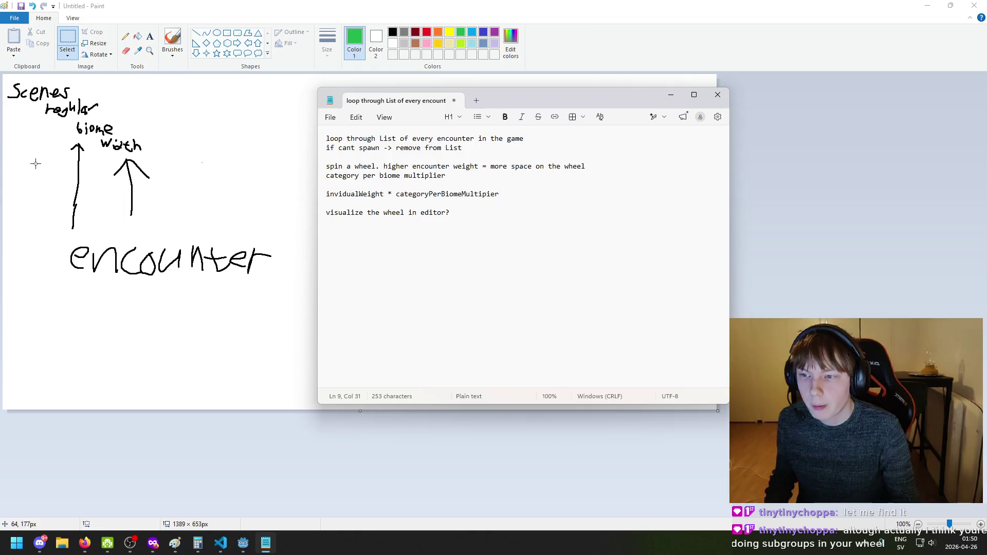
left_click(48, 149)
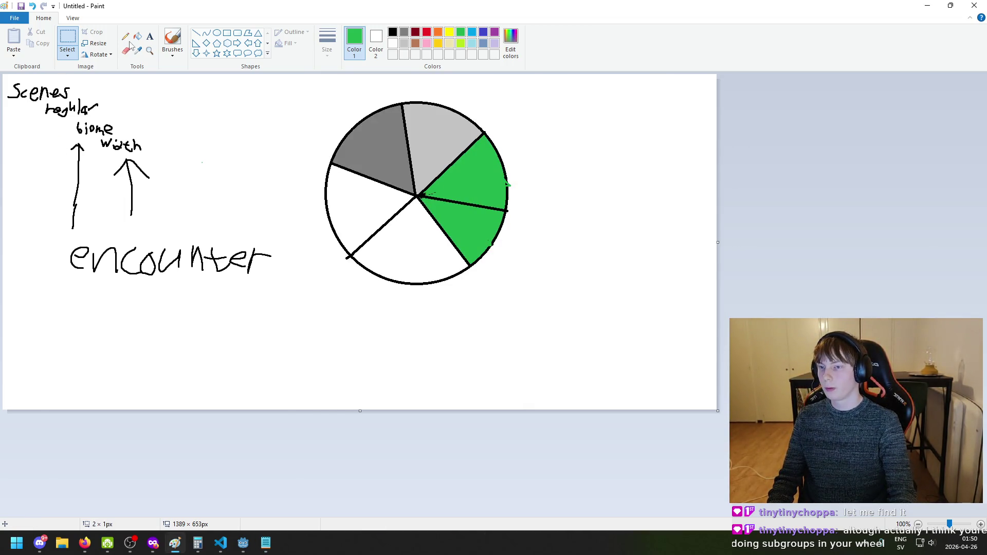
Pick black from the drawing and brush a line from 'regular' down to the lower left
left_click(173, 39)
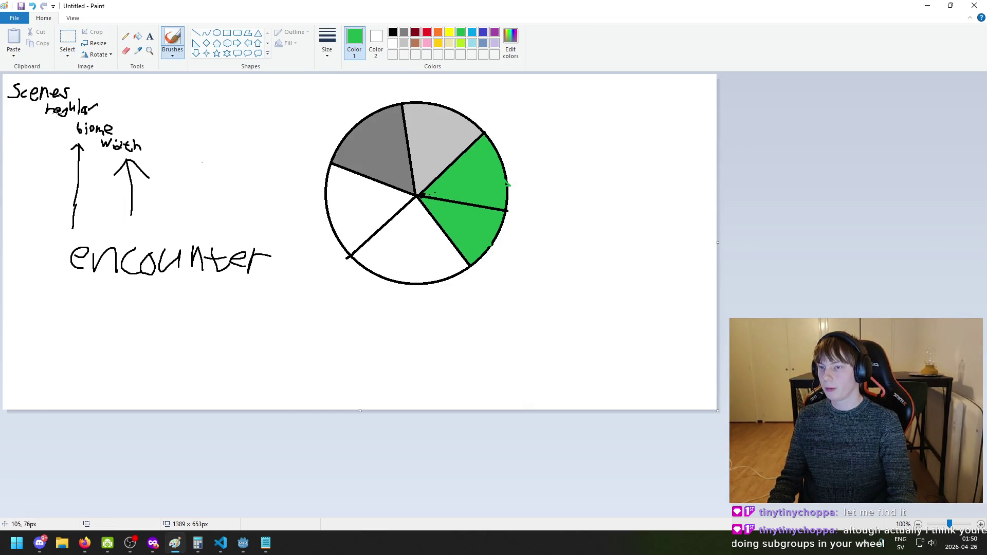
left_click(138, 50)
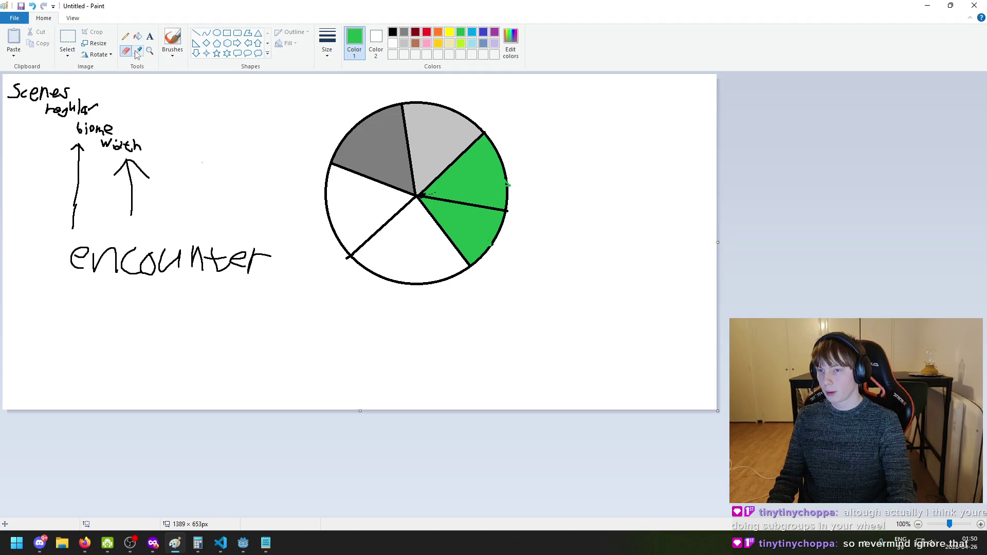
left_click(51, 105)
left_click(172, 41)
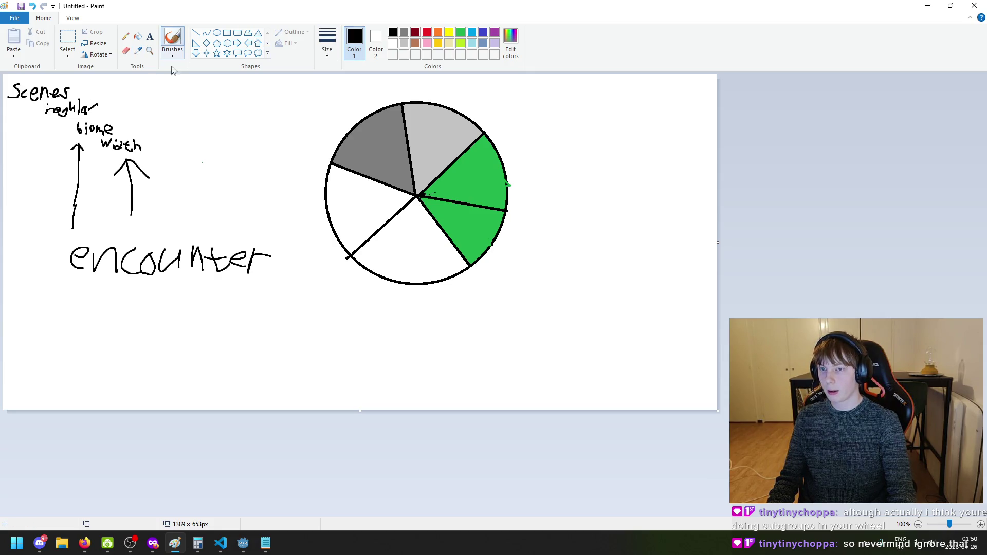
left_click(45, 149)
mouse_move(40, 116)
left_mouse_down()
mouse_move(20, 290)
mouse_move(35, 334)
mouse_move(15, 348)
mouse_move(43, 353)
mouse_move(63, 344)
left_mouse_up()
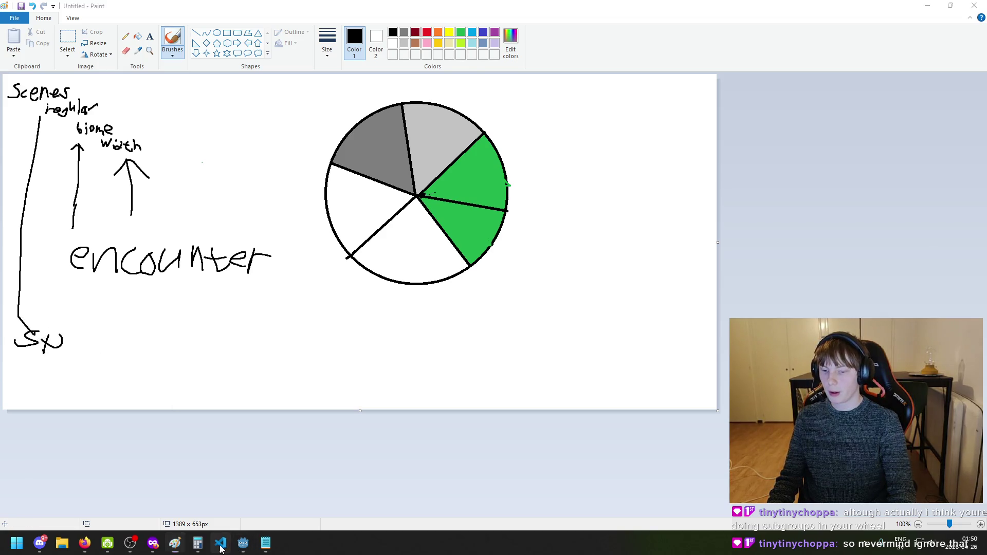
left_click(221, 544)
Add the line 'special scenes also have their own wheel' to the notes, then bring Godot forward
left_click(266, 544)
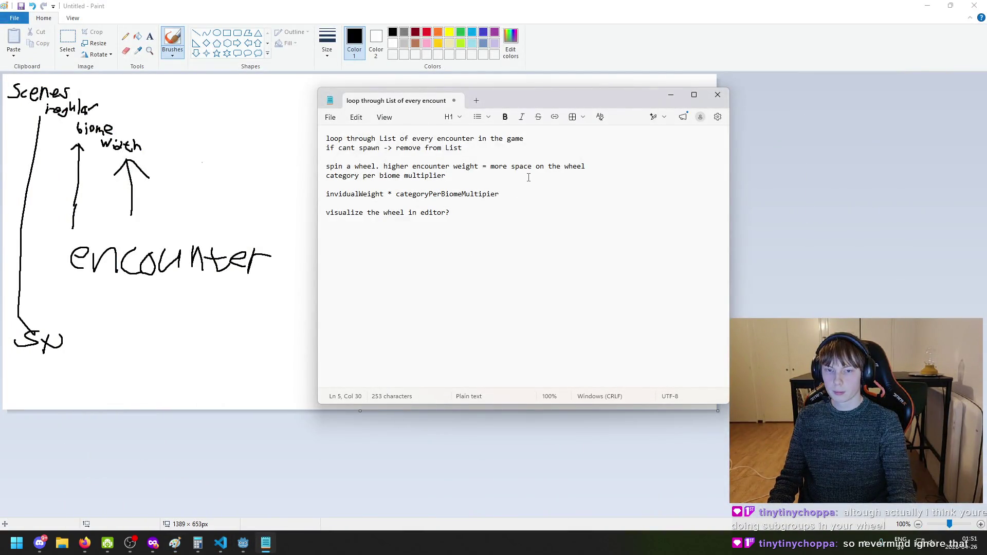
key("Return")
key("Return")
type("special scenes also have their own wheel")
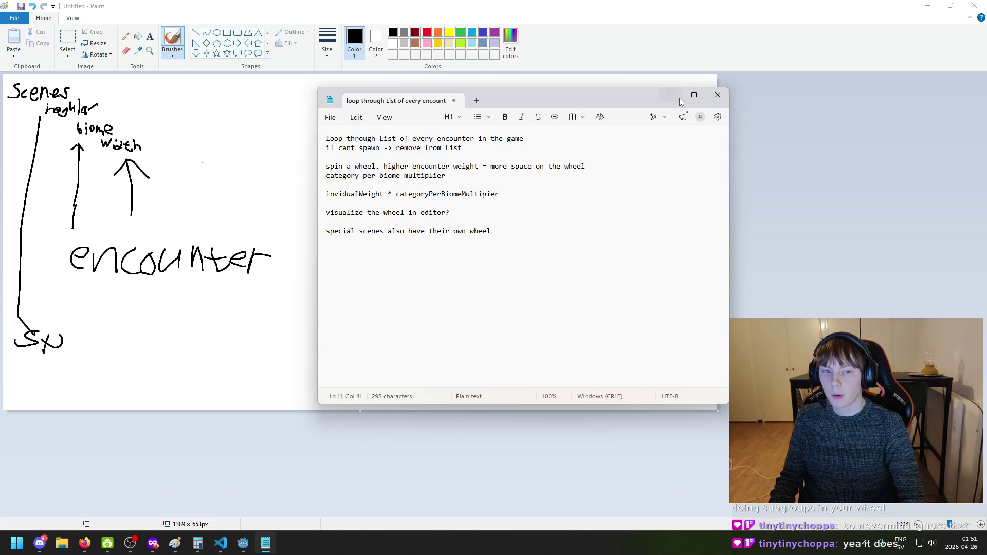
left_click(679, 98)
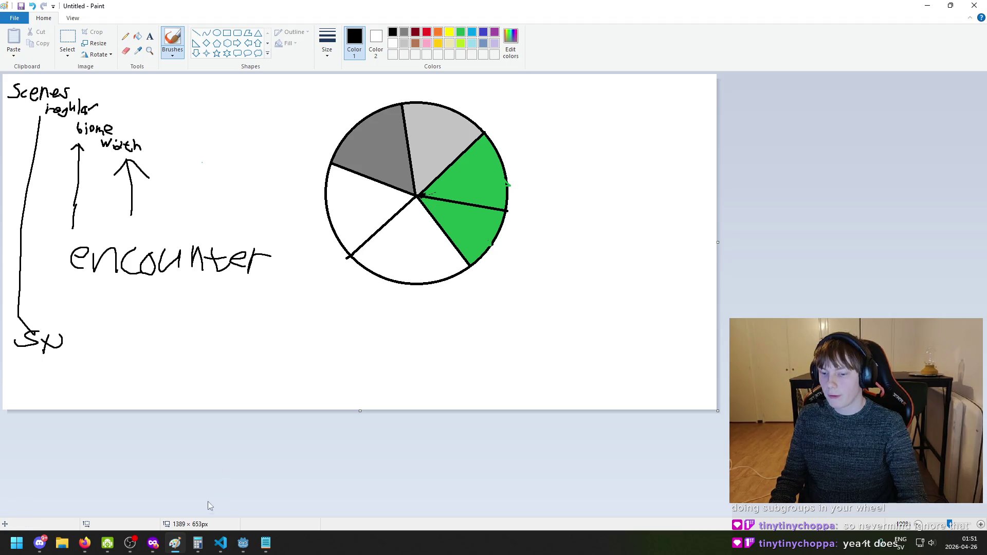
mouse_move(243, 542)
left_click(156, 486)
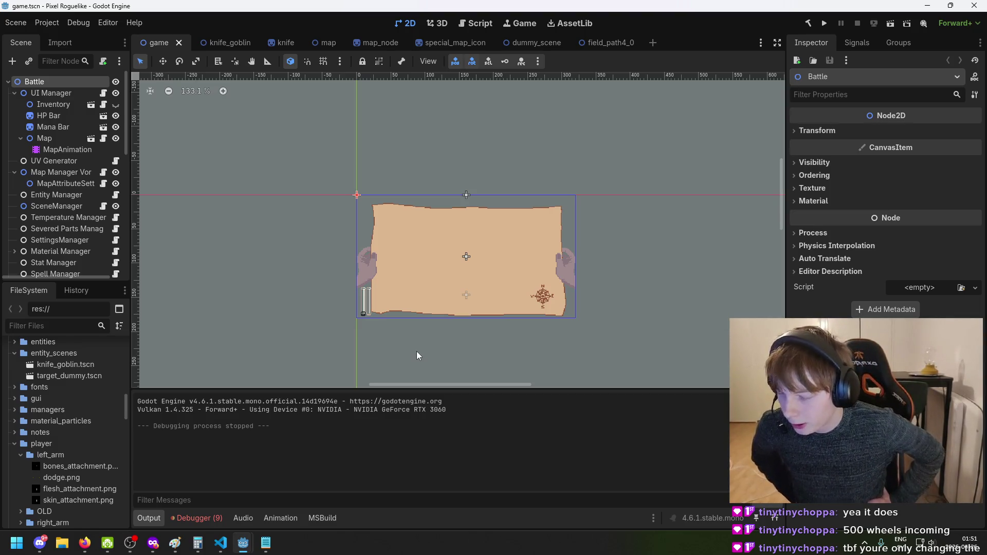
Open and close the encounter notes from the taskbar, then bring the wheel drawing forward
mouse_move(226, 546)
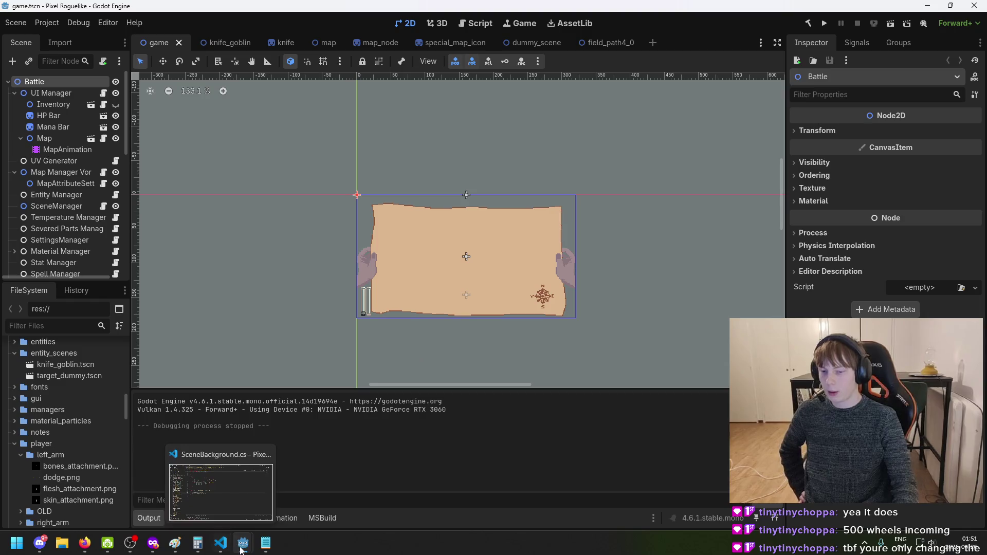
mouse_move(262, 547)
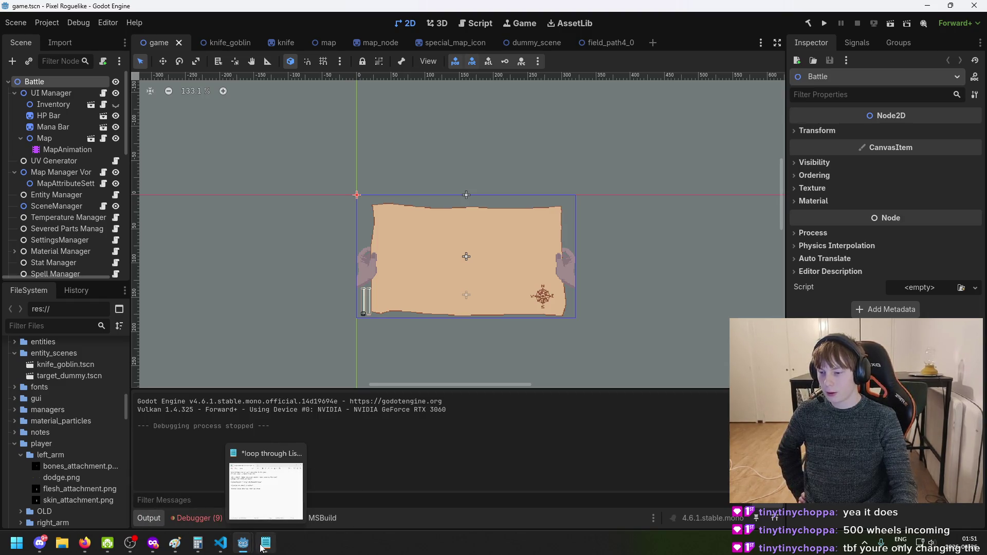
left_click(262, 547)
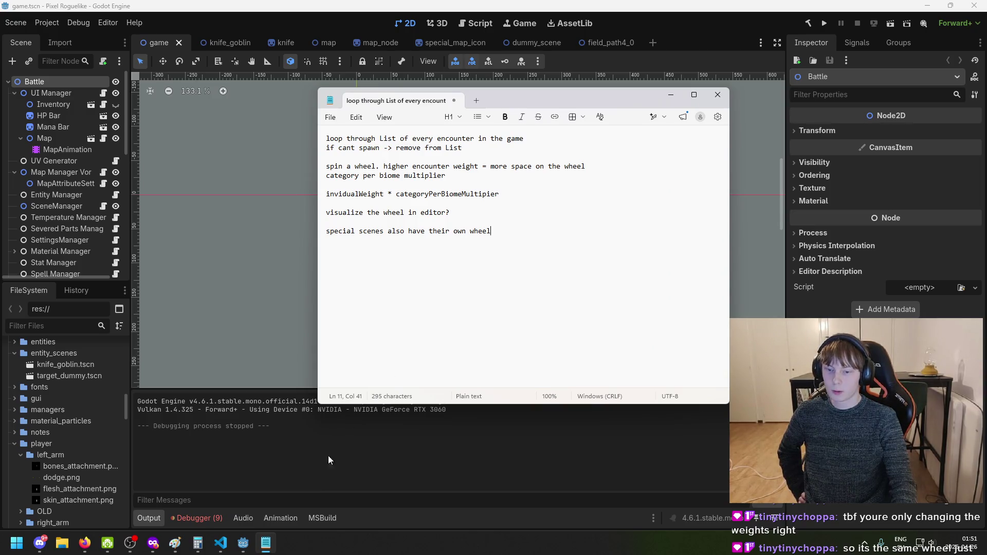
left_click(262, 547)
left_click(175, 543)
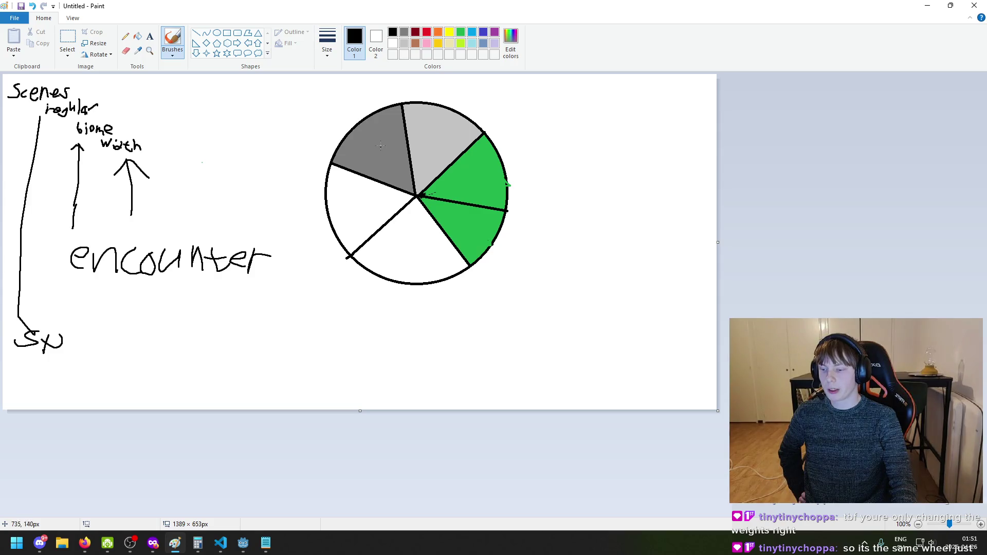
Switch from Paint to the Godot editor's game.tscn window
mouse_move(243, 542)
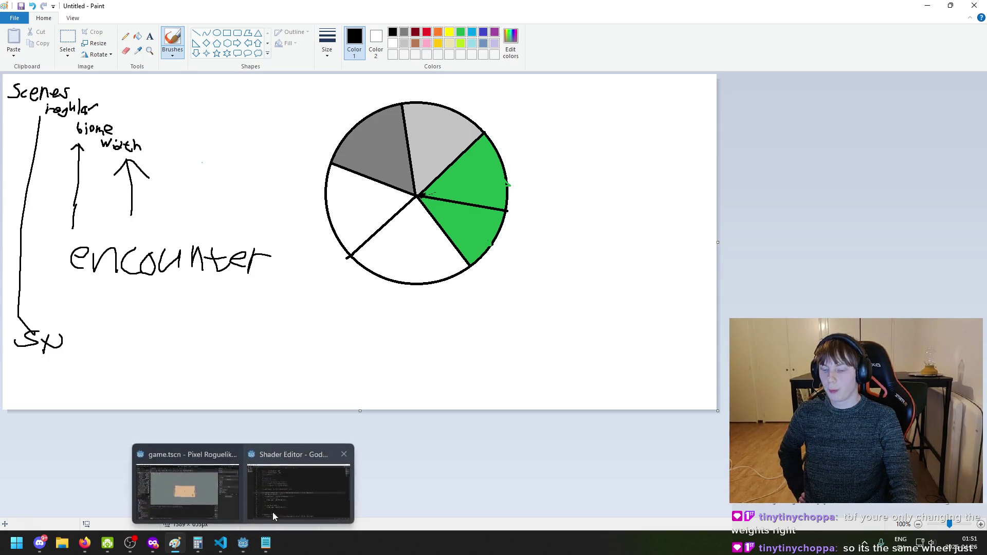
left_click(216, 506)
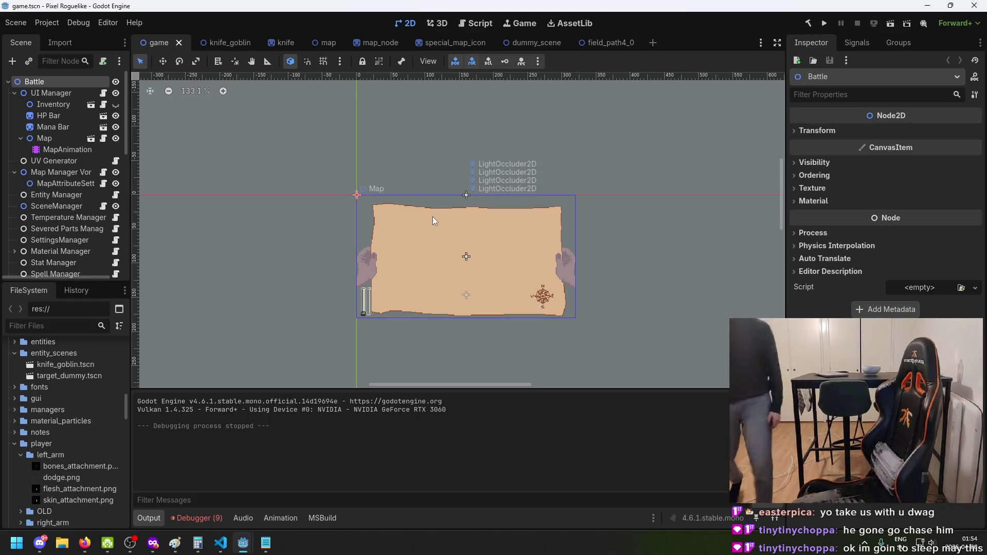
key("XF86AudioLowerVolume")
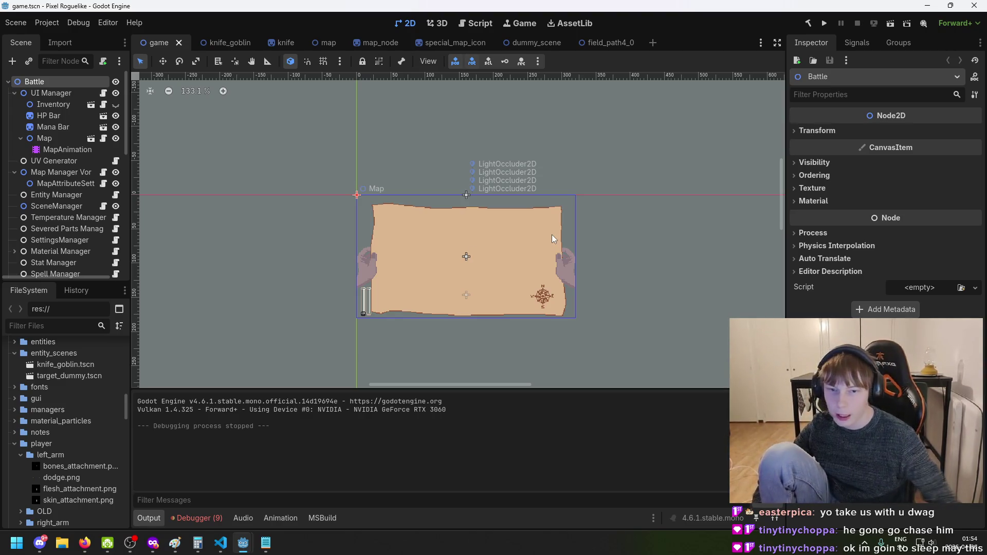
Check the debugger errors, save the game scene with Ctrl+S, and zoom the map to fill the view
left_click(196, 517)
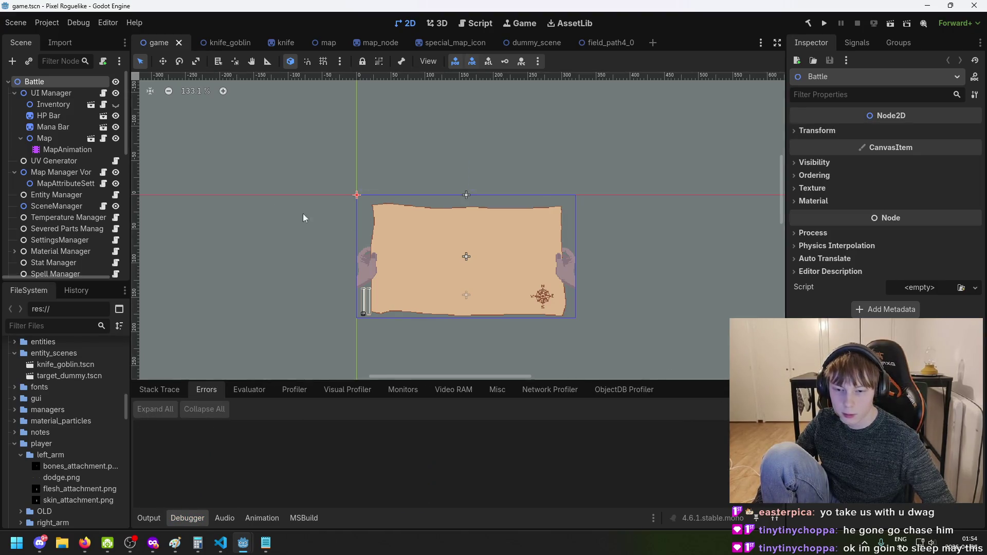
scroll(259, 239, "up", 2)
key("ctrl+s")
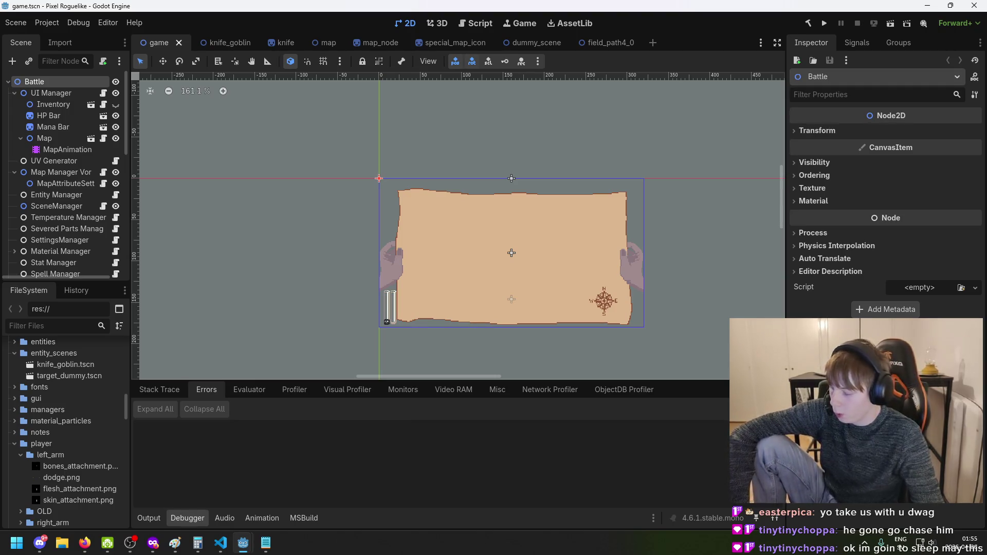
scroll(316, 304, "down", 2)
scroll(366, 259, "up", 6)
mouse_move(323, 217)
left_mouse_down()
mouse_move(230, 178)
mouse_move(236, 163)
left_mouse_up()
scroll(236, 163, "up", 1)
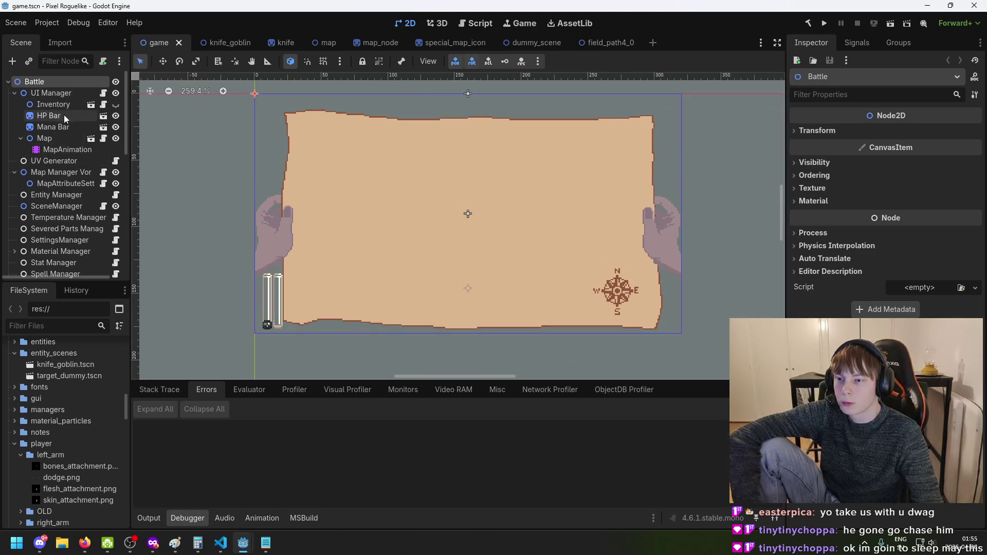
Inspect the HP Bar node and open the map's Lower Map animation timeline
left_click(57, 94)
left_click(60, 150)
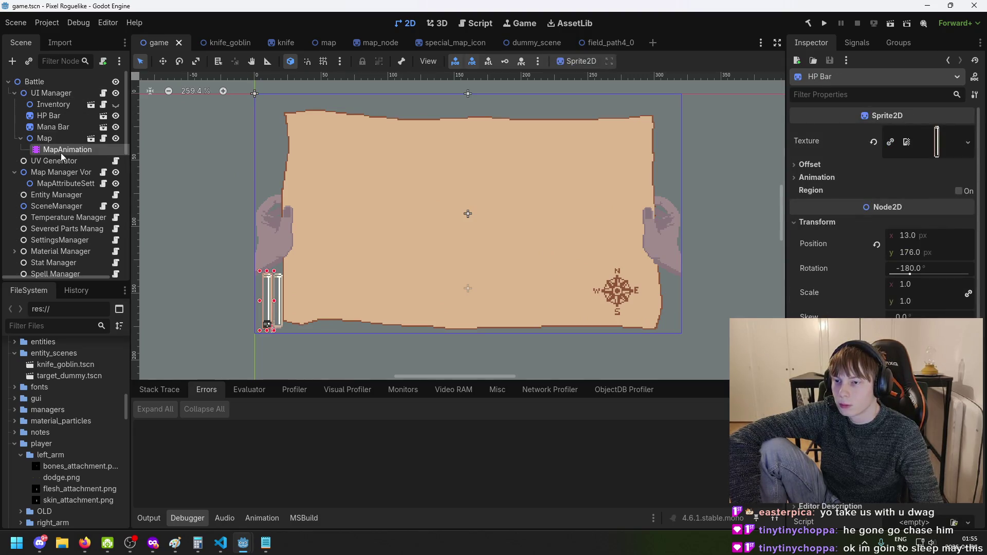
scroll(234, 170, "down", 7)
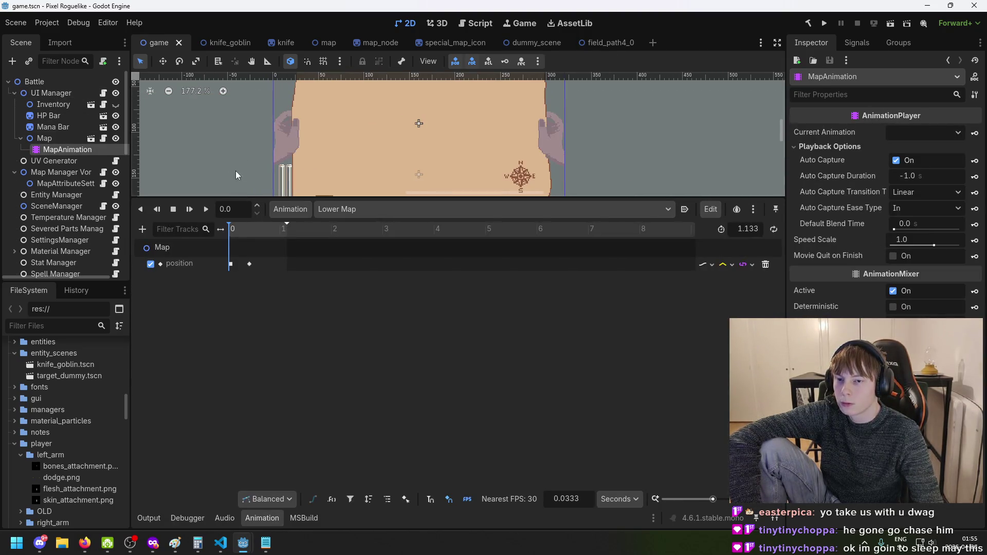
left_click_drag(272, 194, 273, 381)
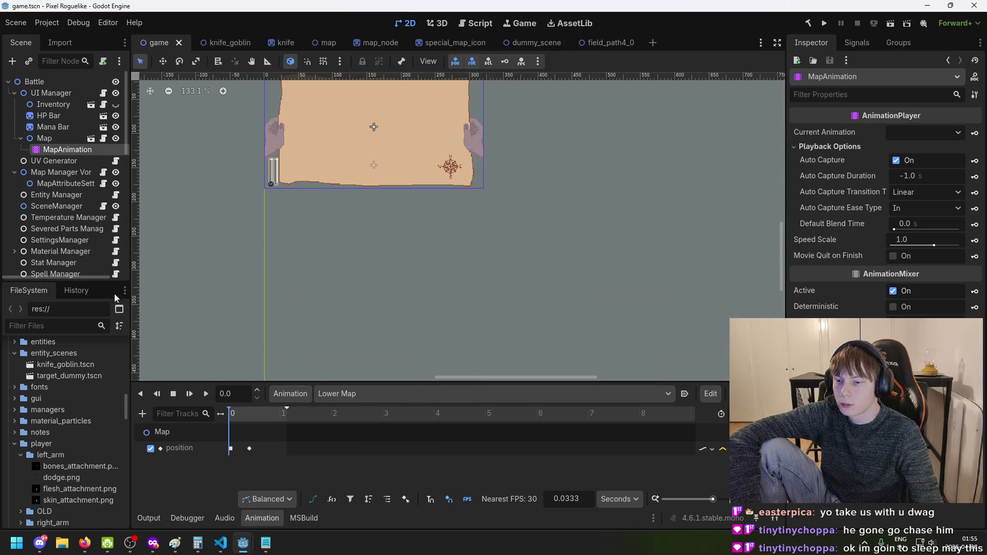
scroll(71, 238, "down", 10)
scroll(72, 216, "down", 4)
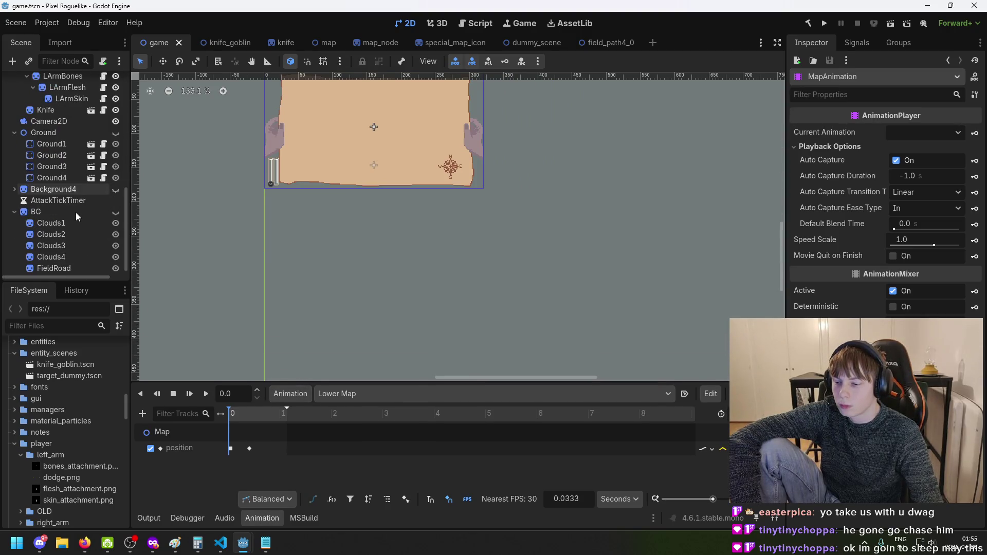
scroll(64, 170, "up", 10)
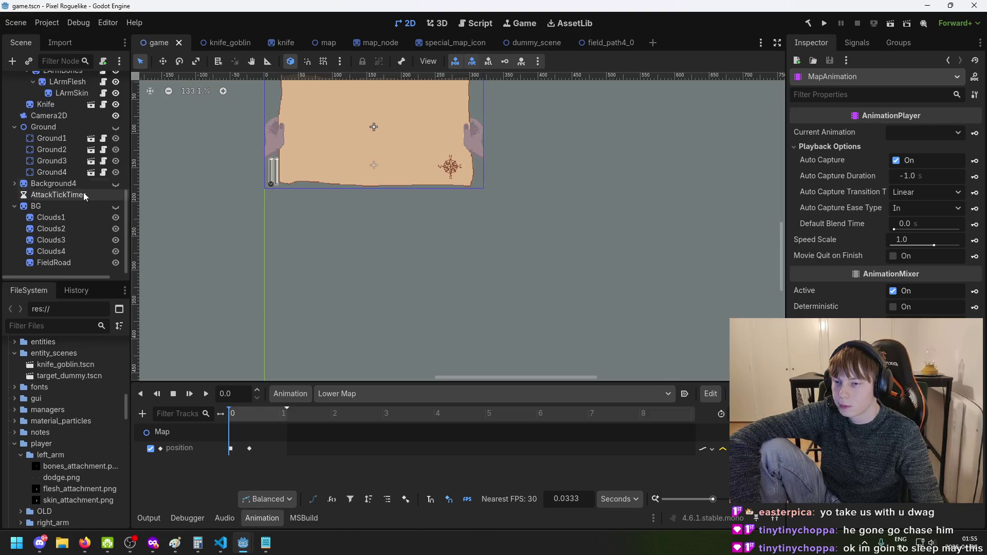
scroll(62, 200, "up", 5)
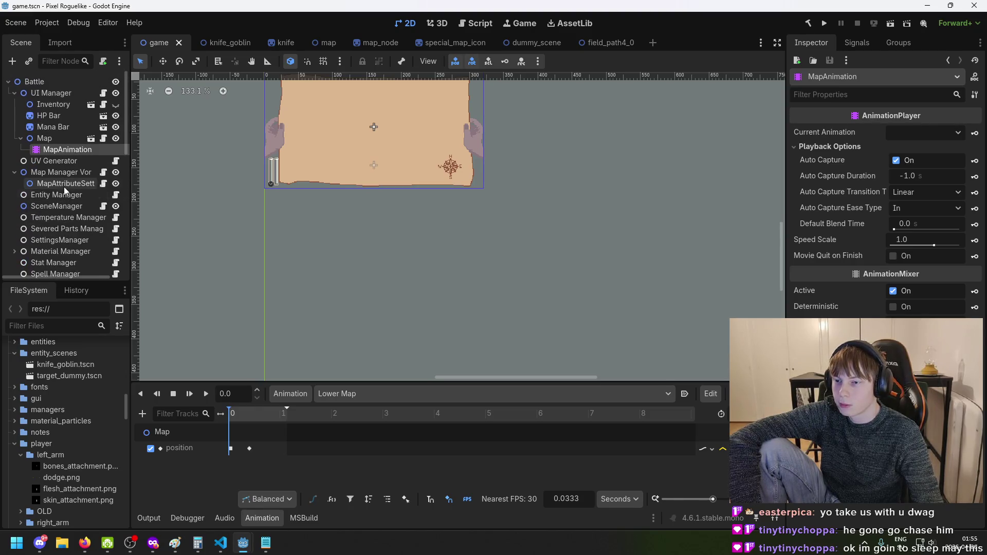
Select the HP Bar and Battle root nodes, then open the map scene for editing
left_click(51, 115)
left_click(56, 81)
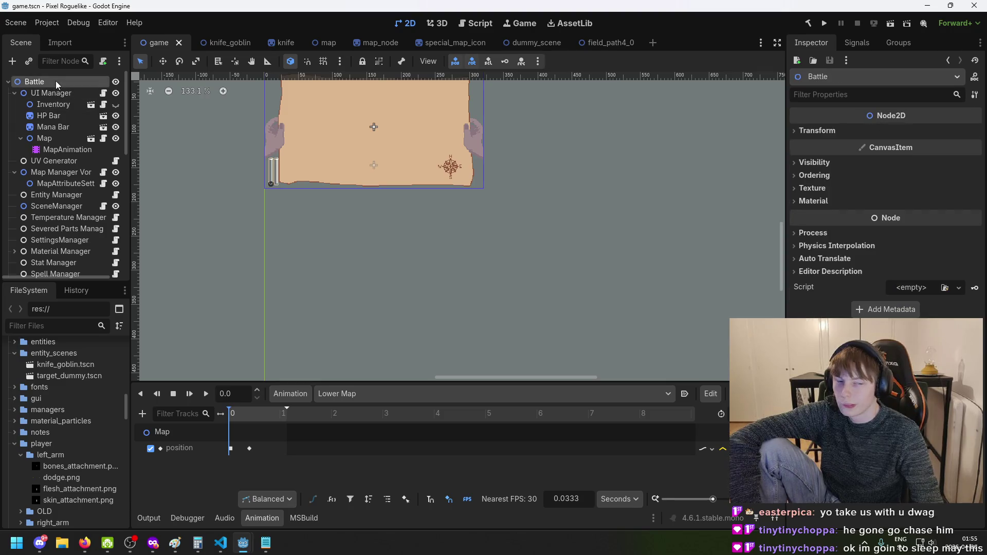
scroll(359, 249, "down", 4)
scroll(358, 249, "down", 1)
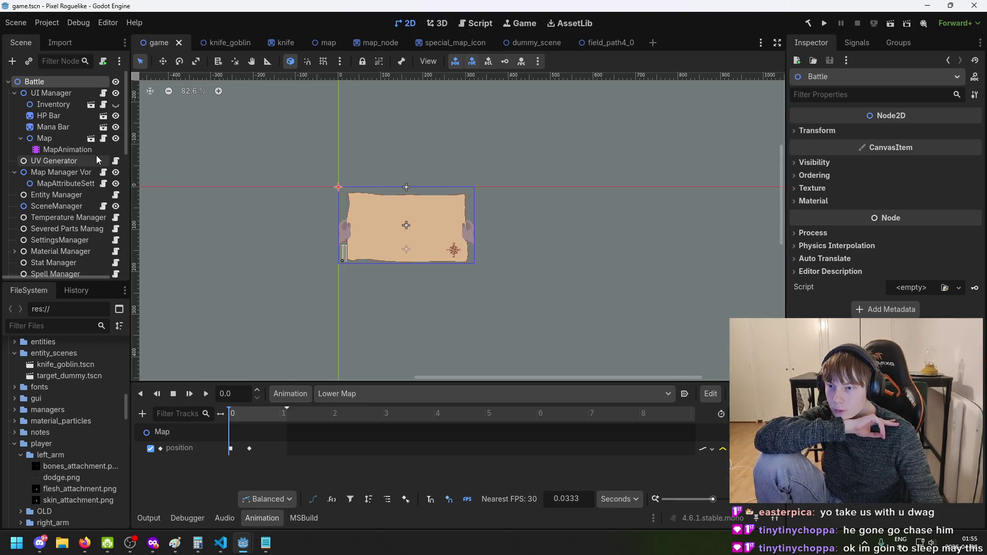
scroll(359, 240, "up", 2)
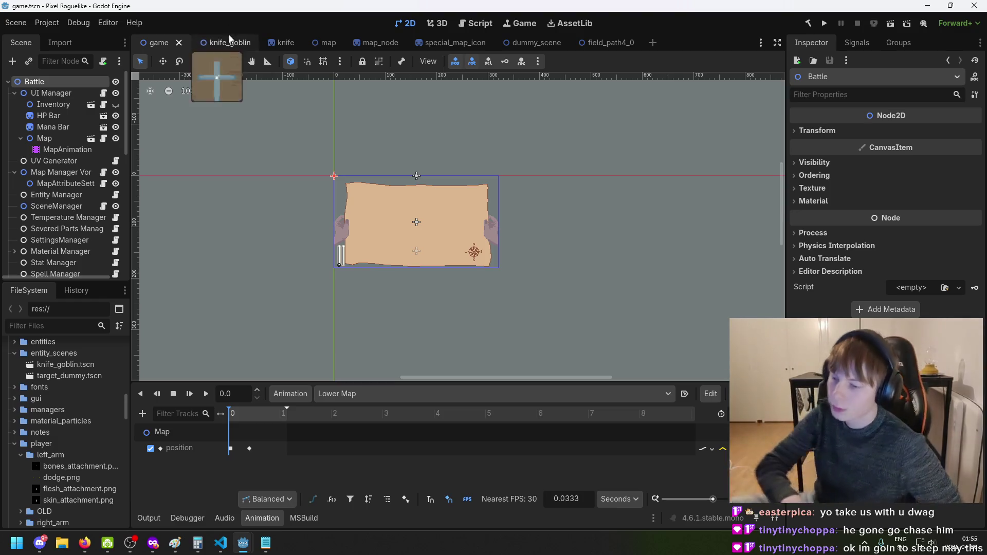
left_click(324, 45)
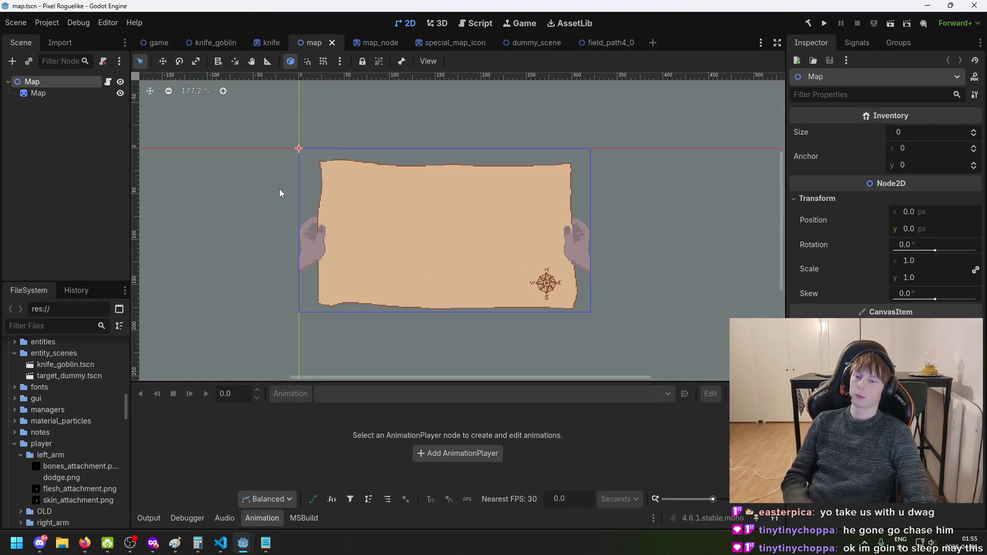
Inspect the knife_goblin scene's Attacker, RArmSkin and Clothes nodes, ending on the Knife Goblin root
left_click(40, 97)
scroll(368, 213, "up", 2)
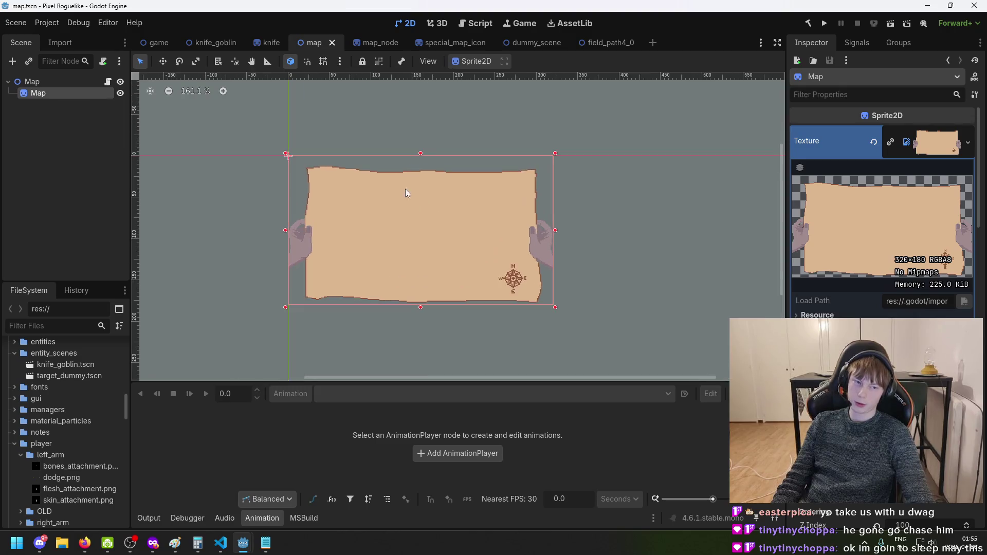
left_click(212, 43)
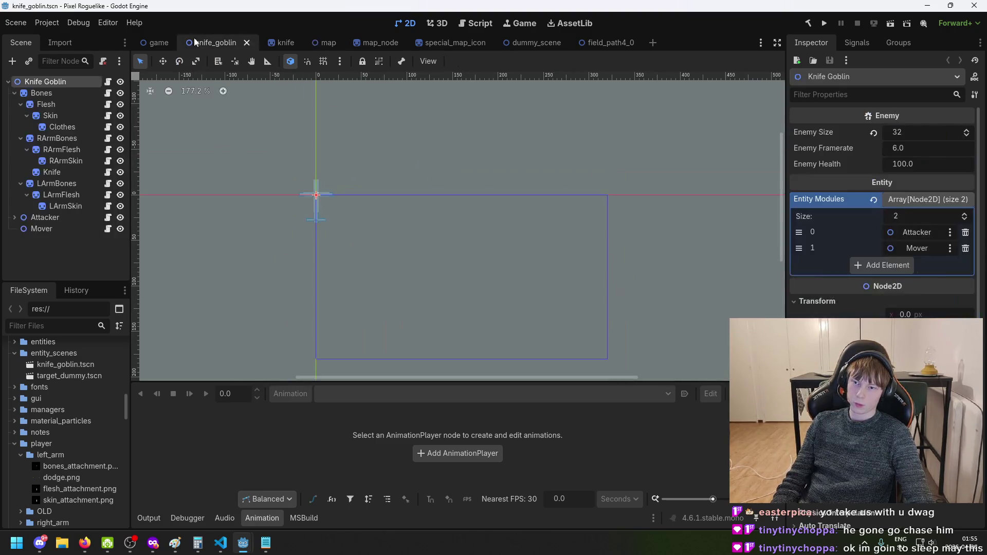
left_click(56, 218)
left_click(77, 162)
left_click(75, 127)
left_click(49, 84)
Look over the encounter notes in Notepad, then bring the Paint encounter wheel sketch forward
left_click(266, 543)
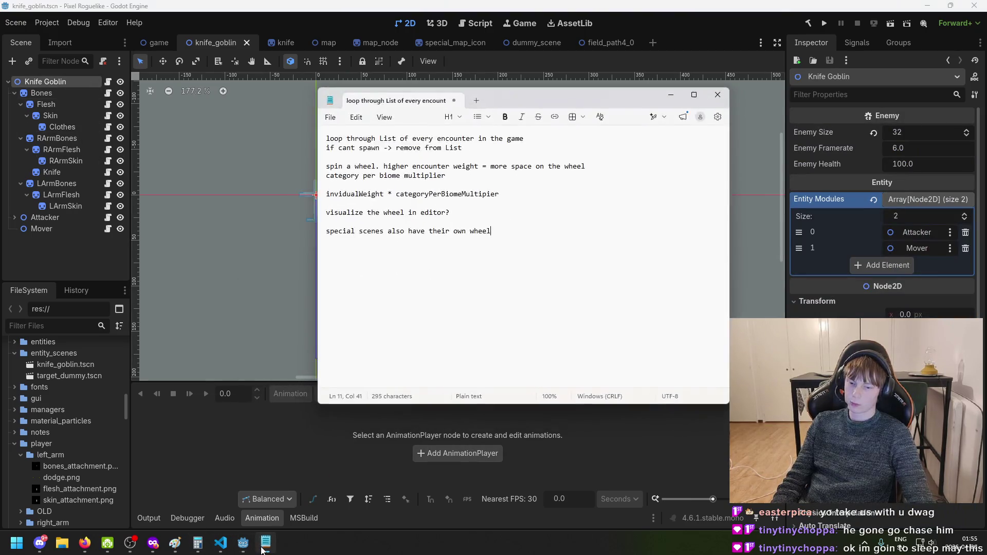
left_click(375, 231)
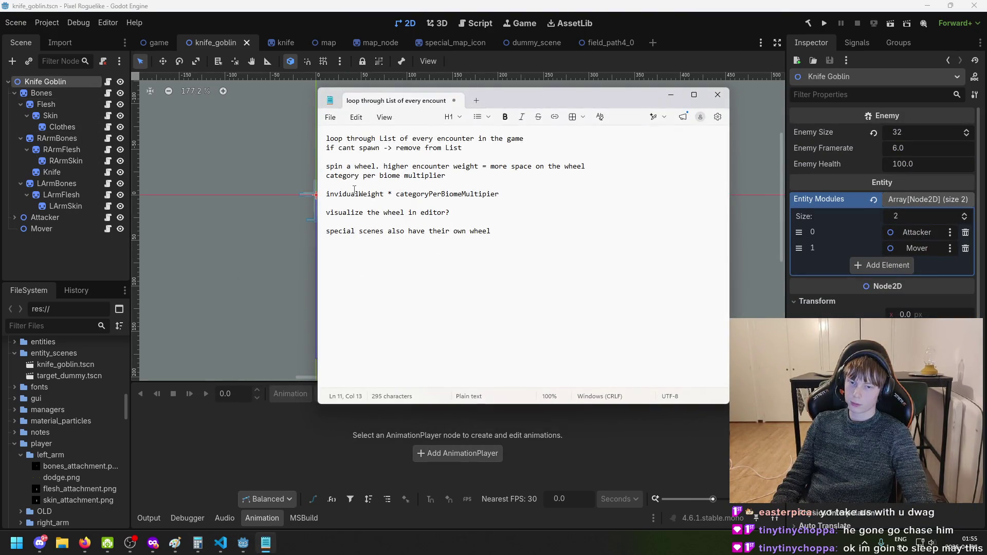
left_click(173, 545)
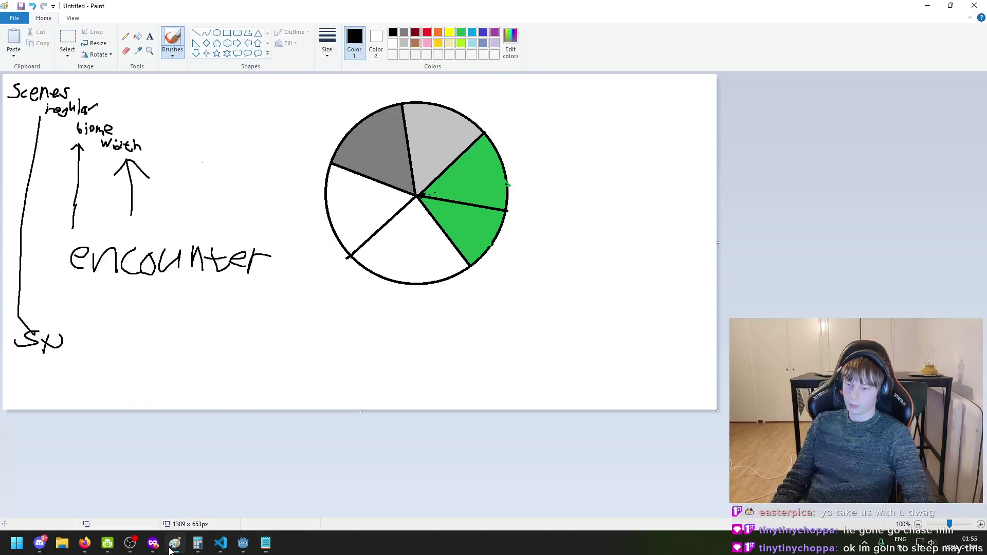
Zoom the wheel sketch, glance at VS Code, and return to Godot's knife_goblin scene
scroll(248, 340, "down", 1, "ctrl")
scroll(248, 340, "up", 1, "ctrl")
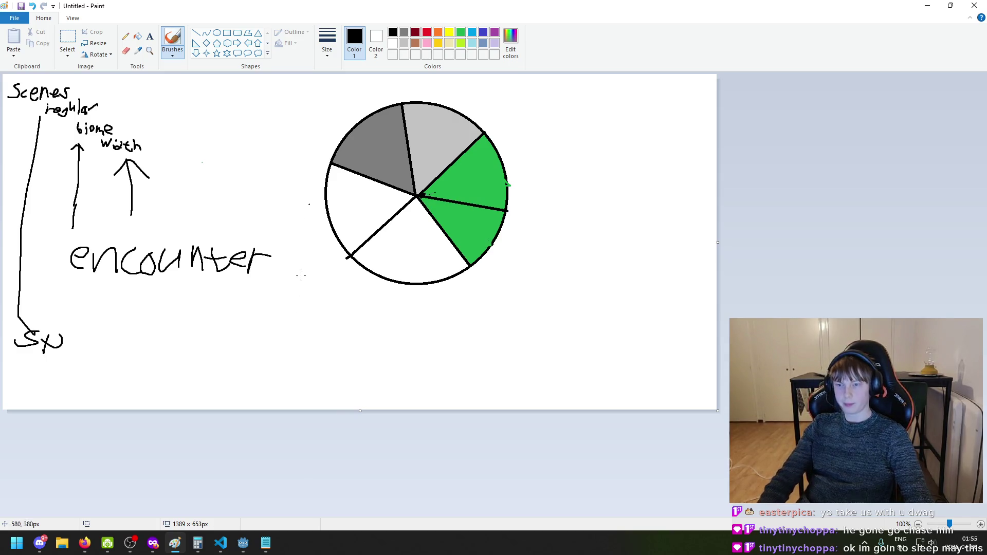
mouse_move(218, 546)
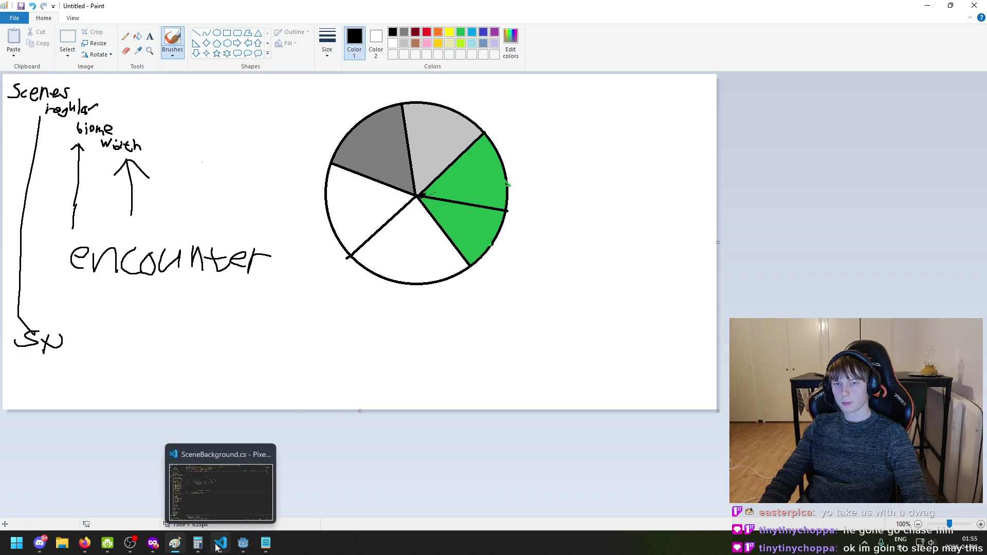
left_click(218, 548)
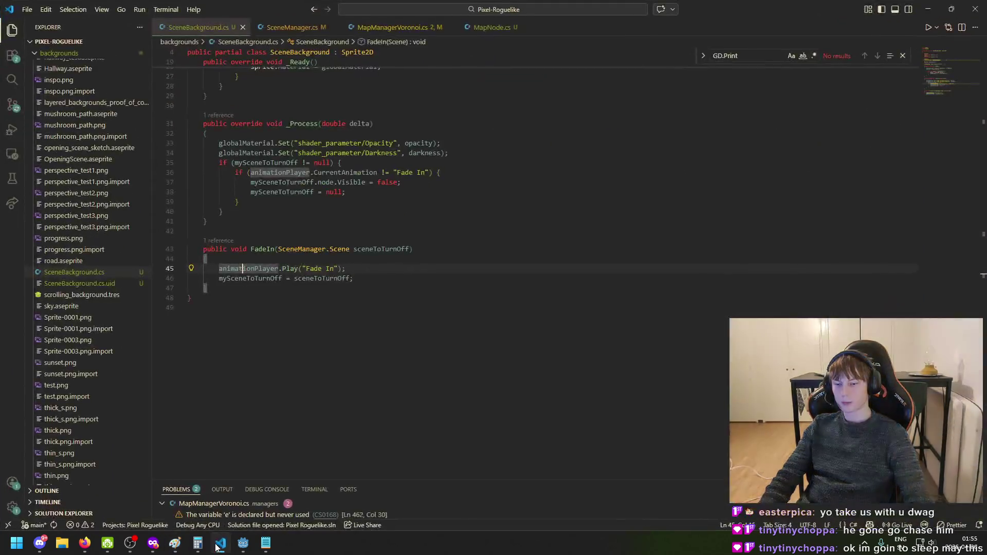
left_click(179, 547)
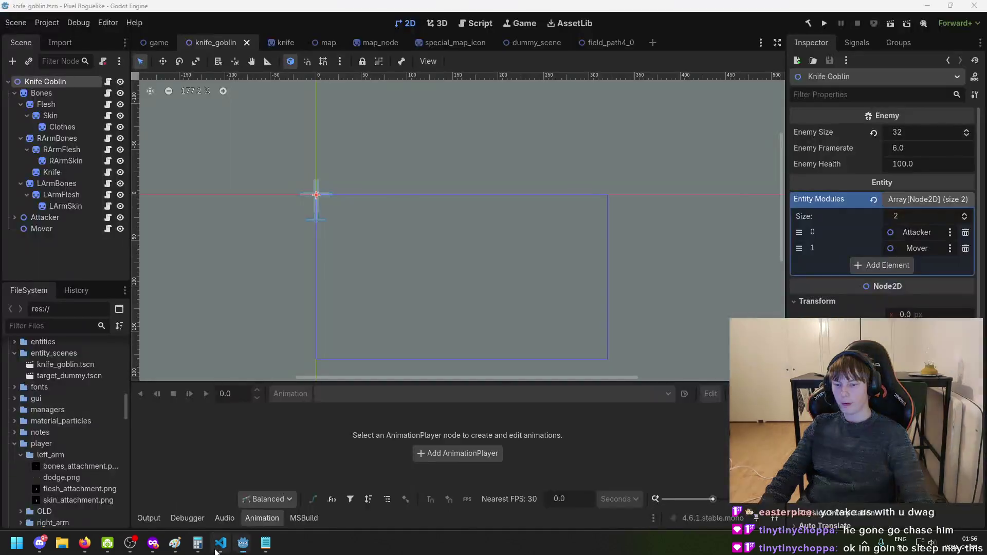
left_click(217, 546)
left_click(243, 543)
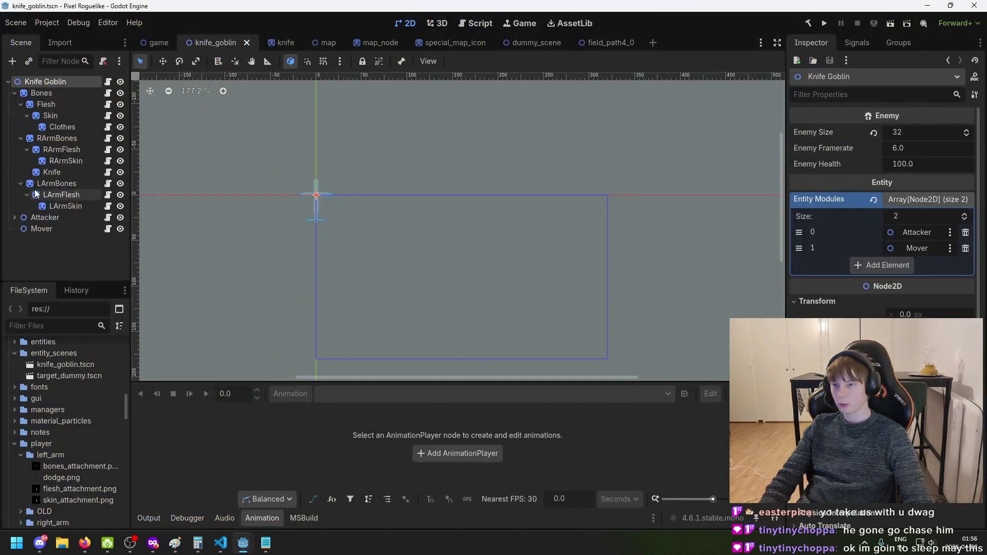
On the game scene, review Entity Manager's spawnable lists, then begin adding a child node to Battle
left_click(157, 43)
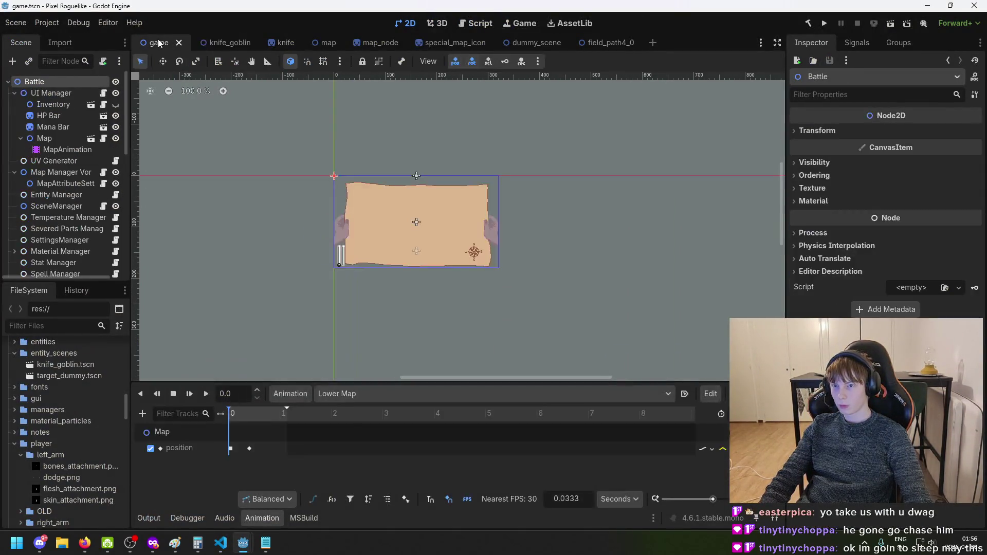
left_click(67, 196)
scroll(75, 227, "down", 3)
scroll(77, 227, "up", 2)
scroll(57, 185, "down", 3)
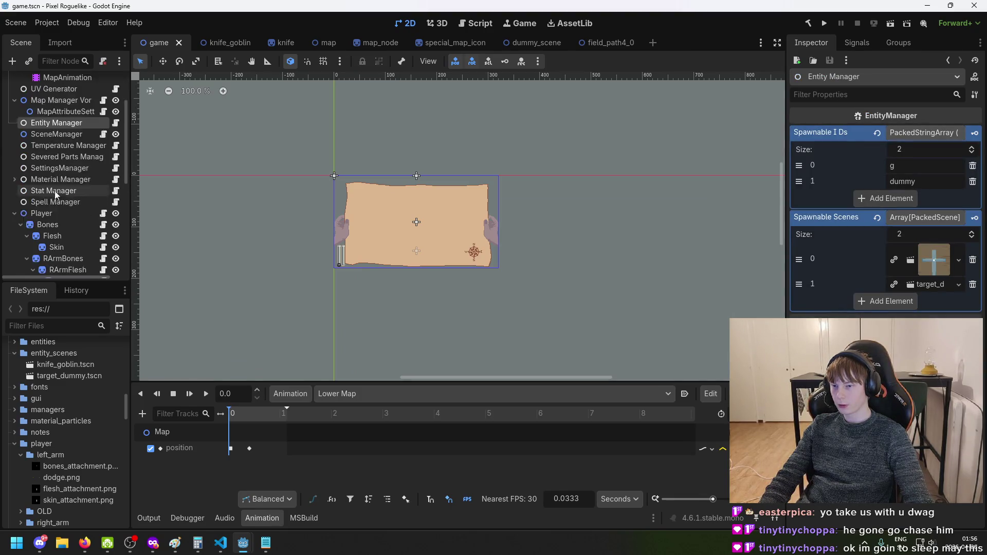
scroll(54, 205, "up", 3)
scroll(56, 204, "up", 2)
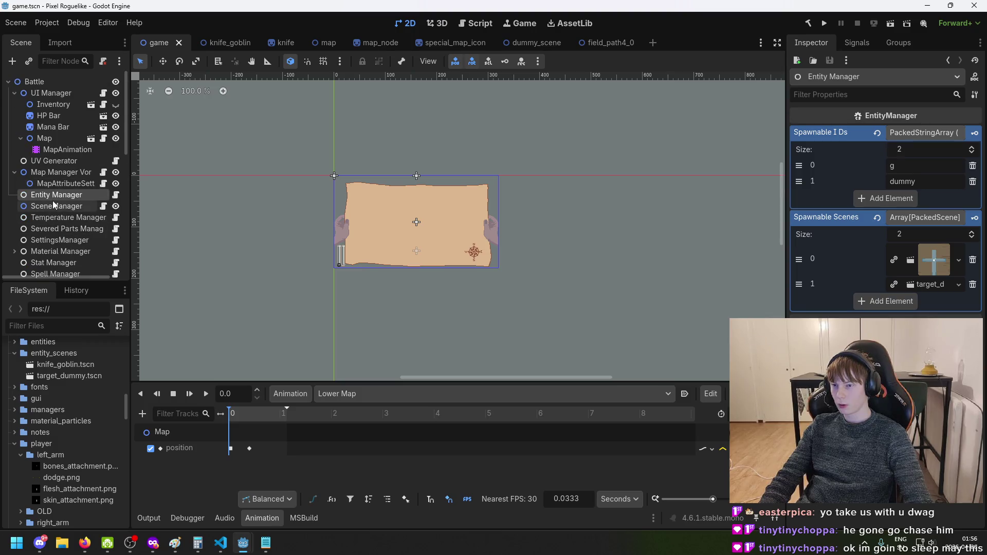
scroll(57, 204, "down", 10)
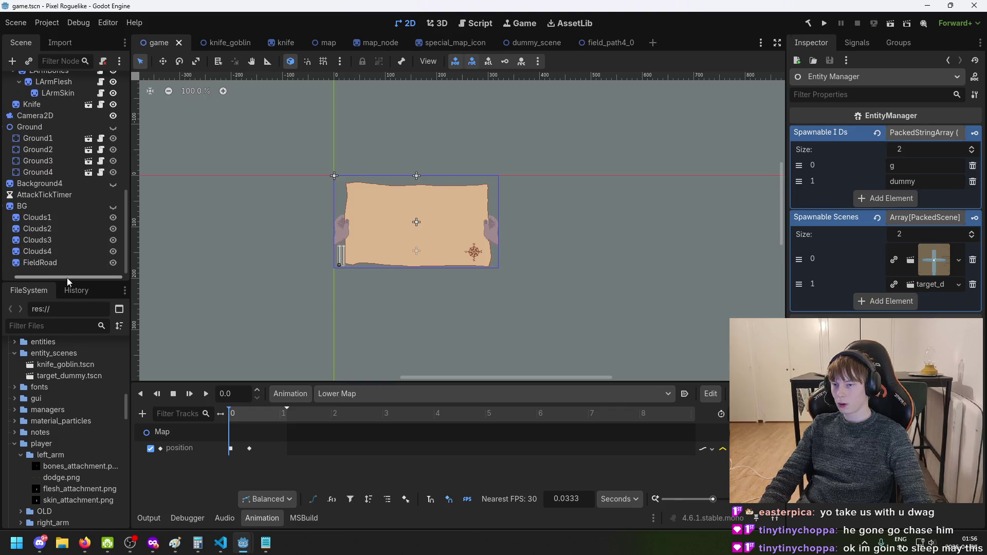
scroll(54, 221, "up", 5)
scroll(52, 213, "up", 3)
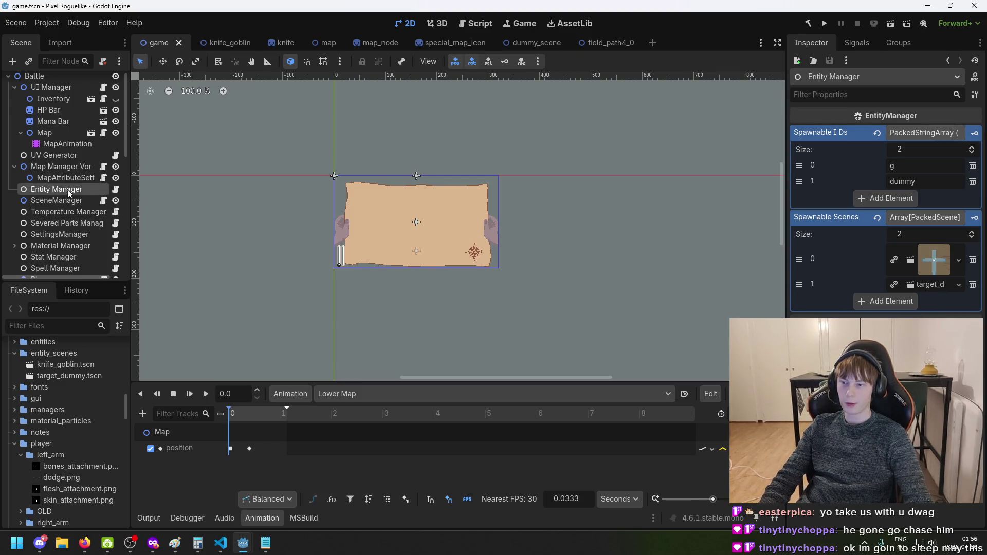
right_click(67, 81)
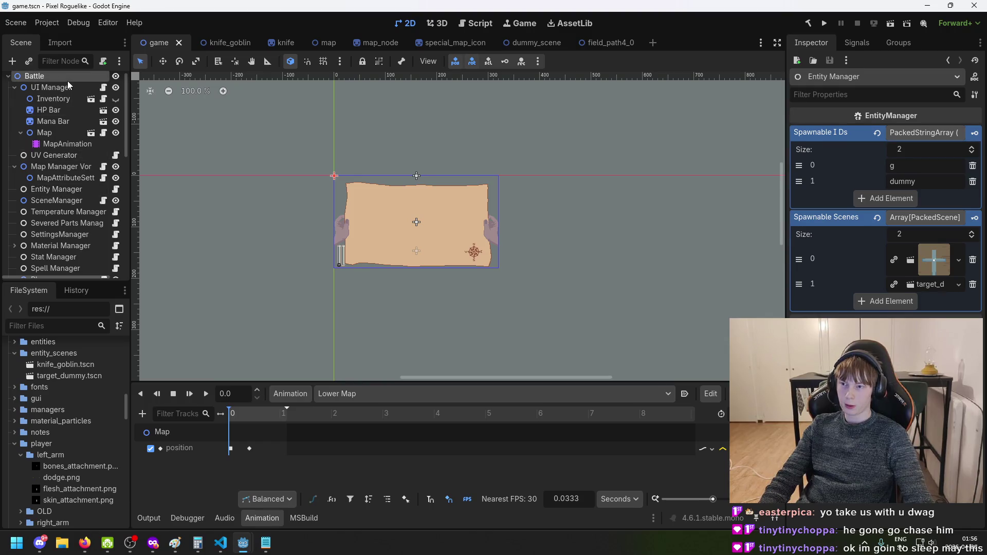
left_click(103, 94)
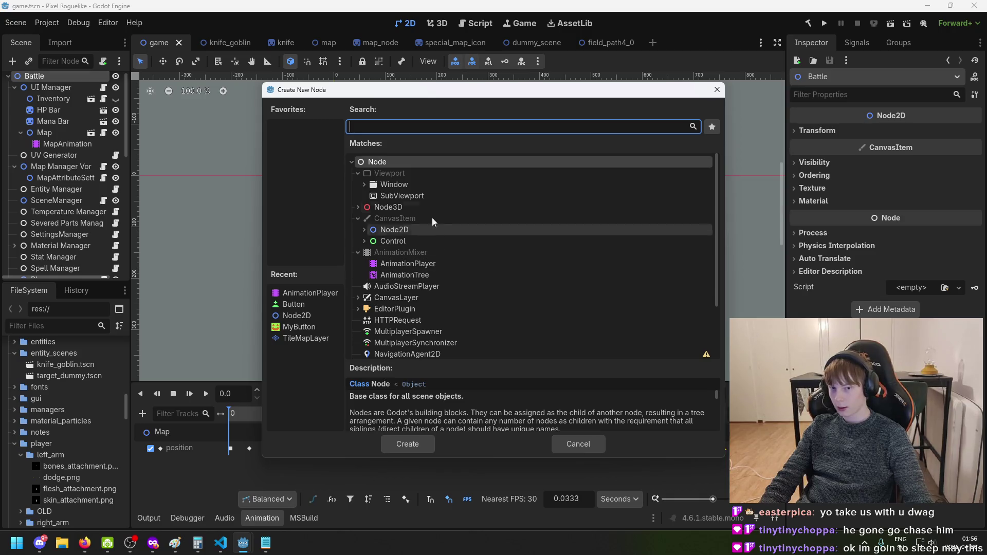
Add a plain Node as Battle's child and clear the scene tree filter
double_click(413, 161)
scroll(72, 123, "up", 15)
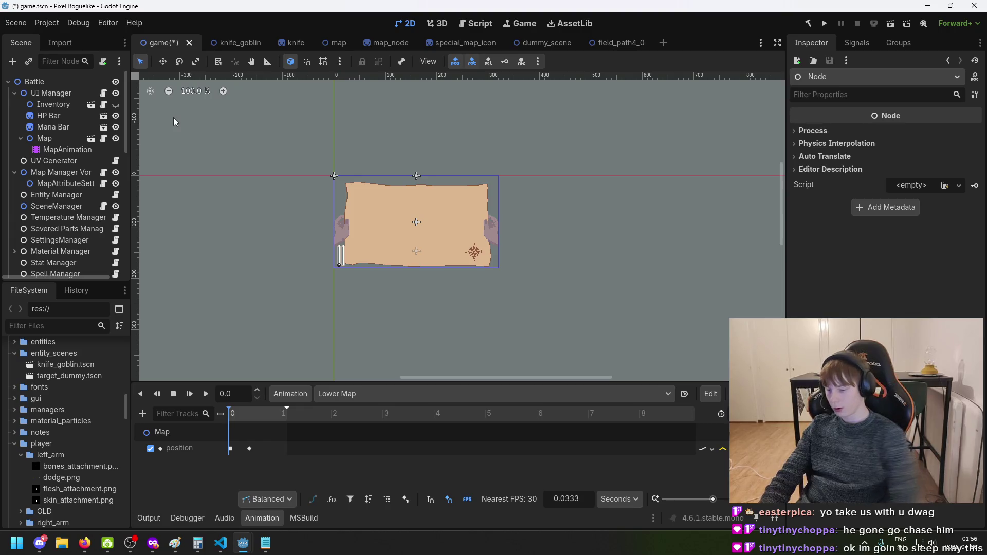
type("Manager")
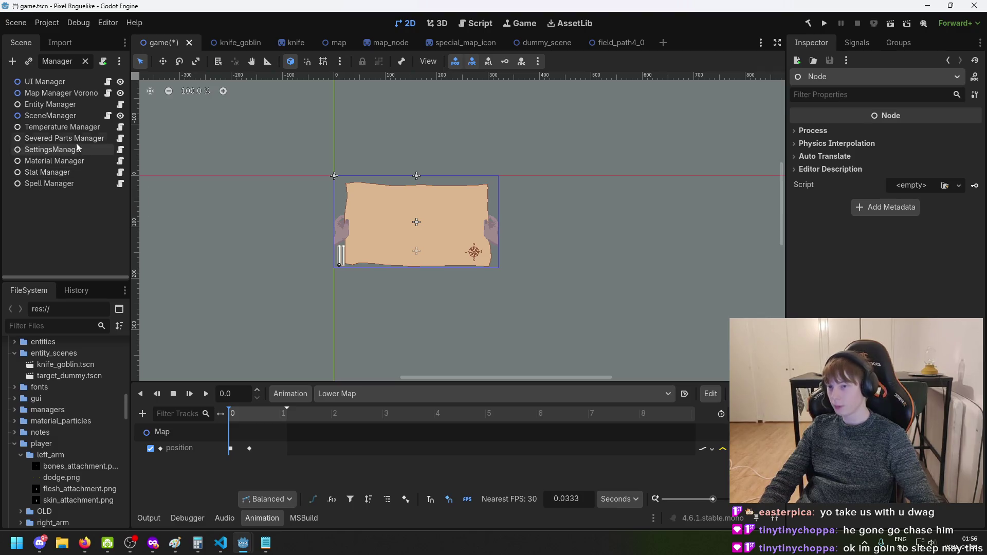
left_click(85, 61)
scroll(74, 170, "down", 3)
Rename the new Node to 'Encounter Manager'
left_click(75, 261)
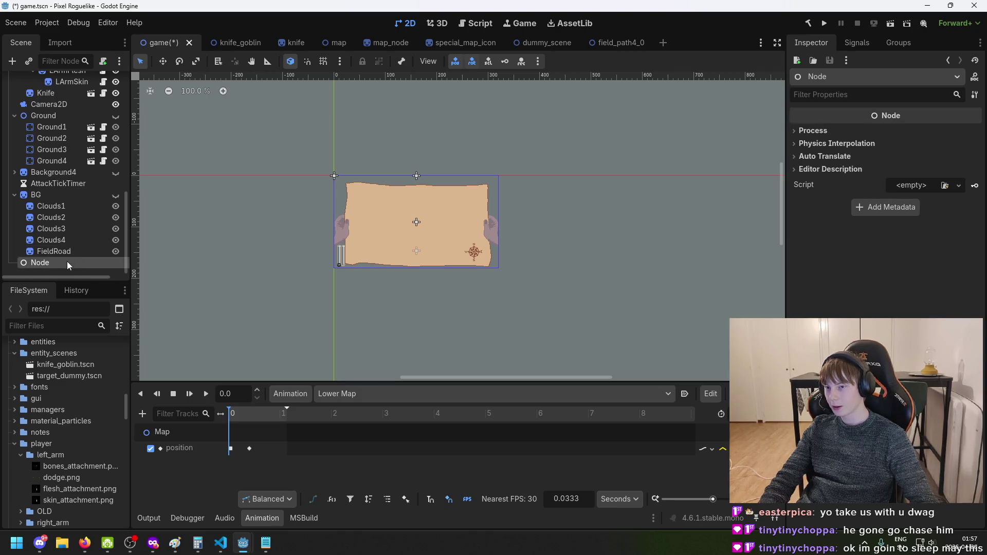
left_click(66, 261)
type("Encounter M")
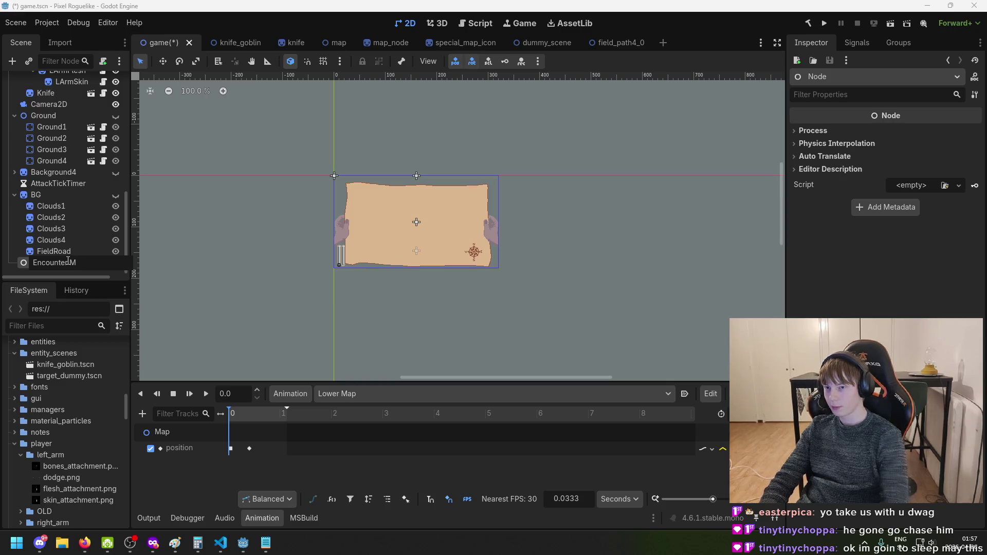
scroll(67, 134, "up", 5)
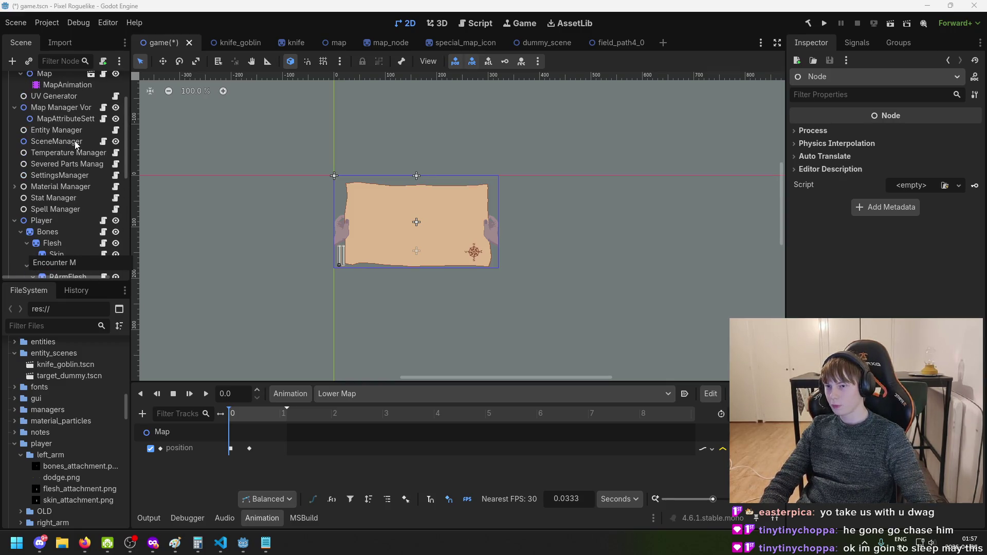
scroll(72, 139, "down", 5)
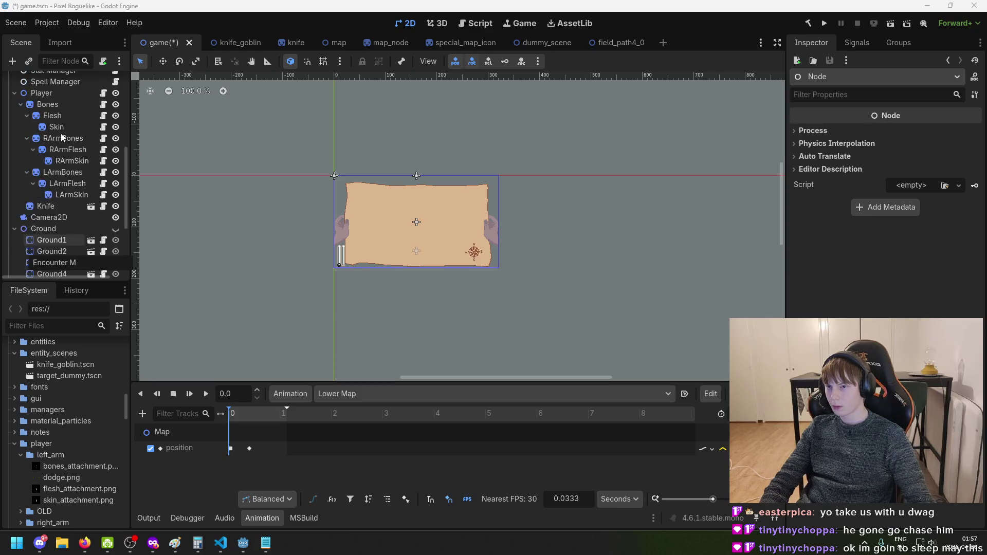
type("anger")
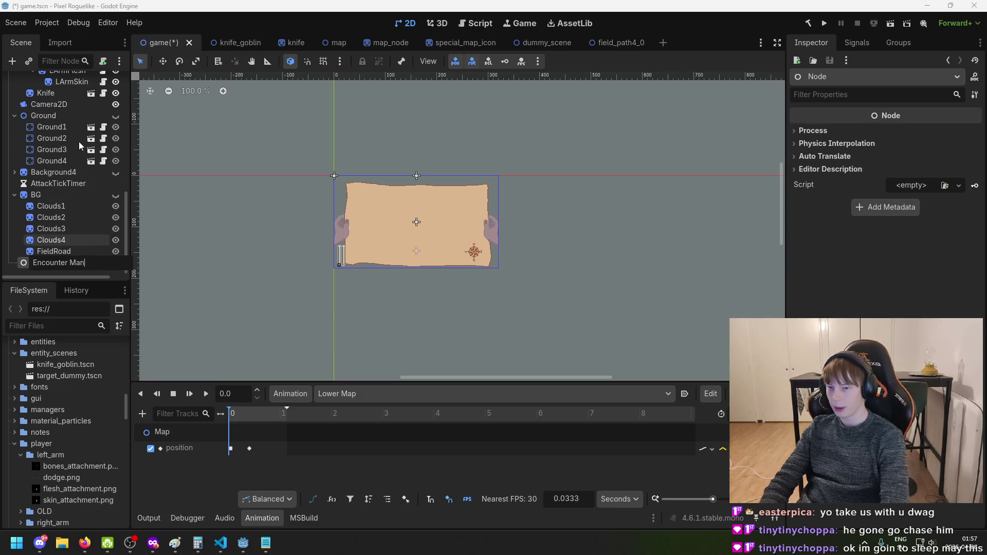
key("BackSpace")
key("BackSpace")
key("BackSpace")
type("ange")
key("BackSpace")
key("BackSpace")
key("BackSpace")
type("anager")
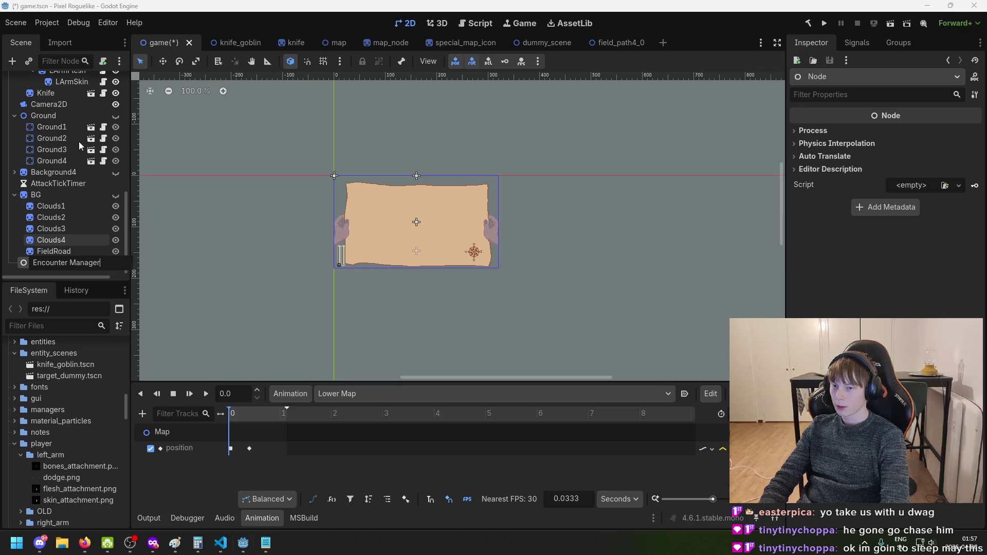
key("Return")
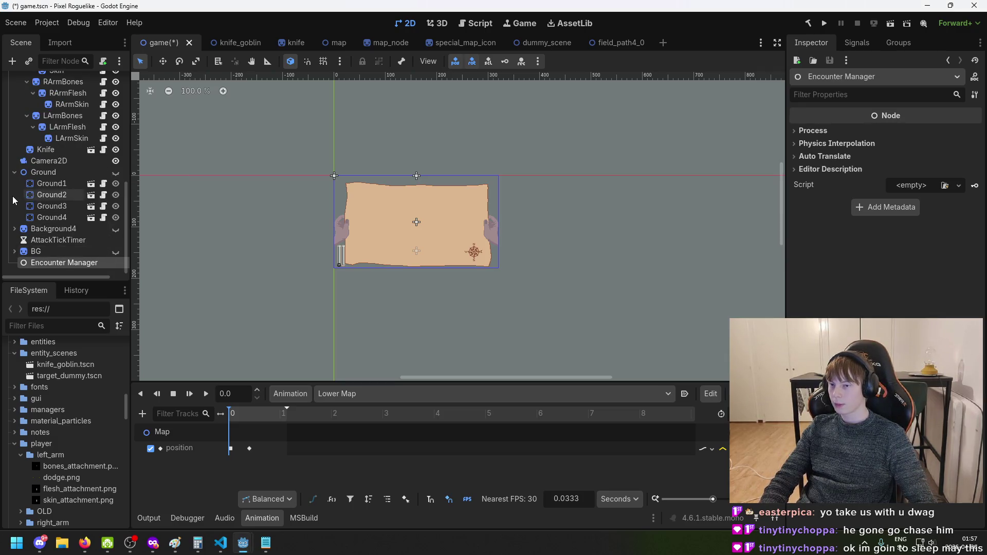
Move Encounter Manager up to be Battle's first child and select it
mouse_move(42, 263)
left_mouse_down()
mouse_move(37, 61)
mouse_move(42, 93)
mouse_move(44, 85)
left_mouse_up()
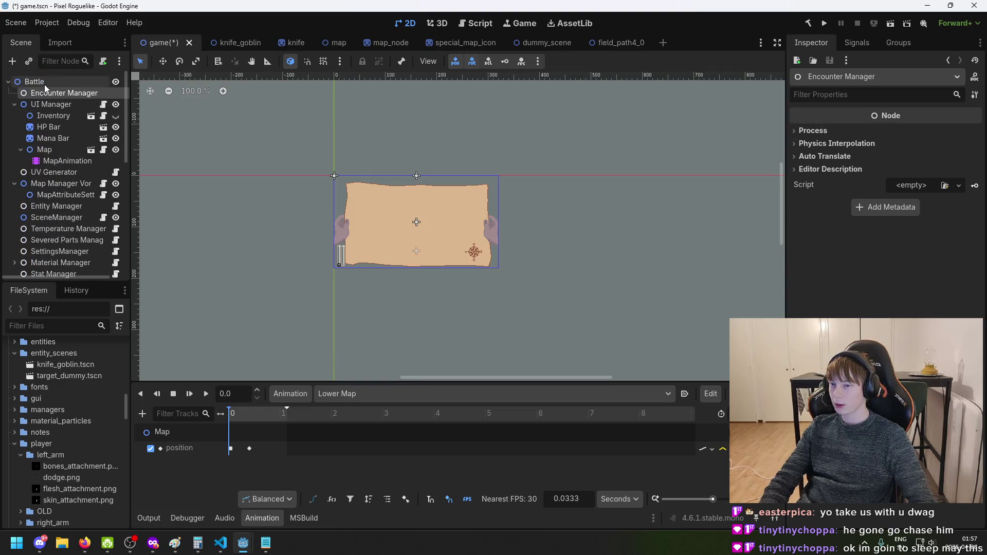
left_click(44, 114)
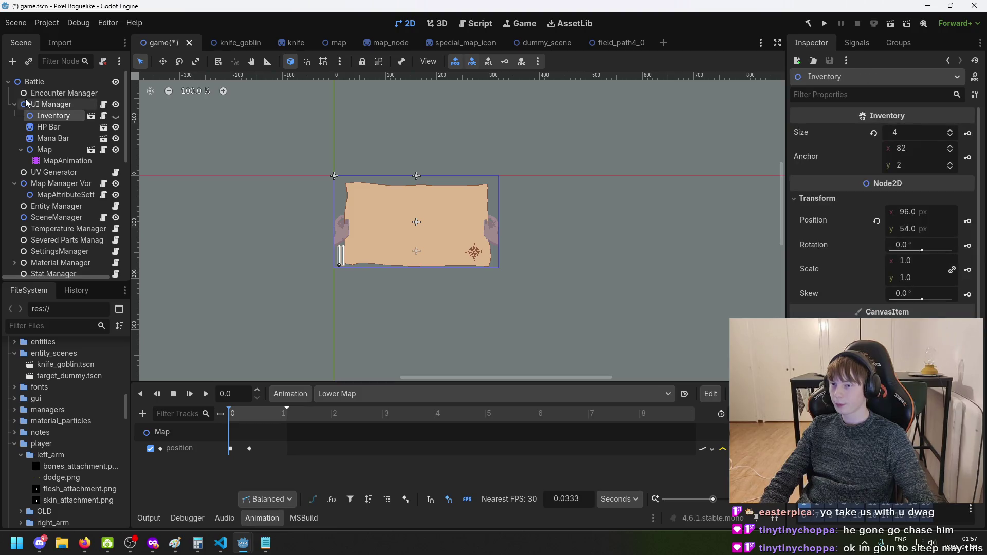
left_click(31, 96)
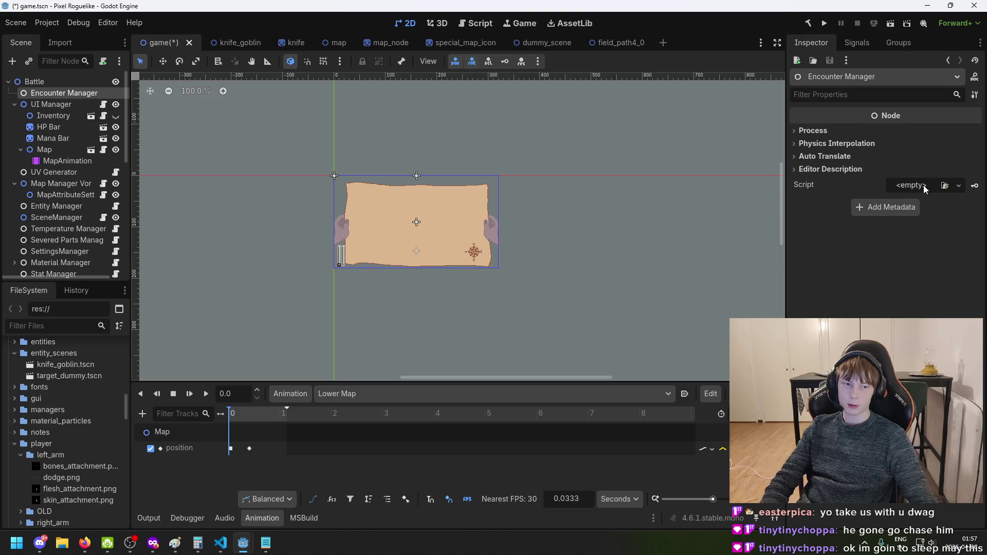
Attach a new C# script at res://scenes/EncounterManager.cs to Encounter Manager
left_click(958, 186)
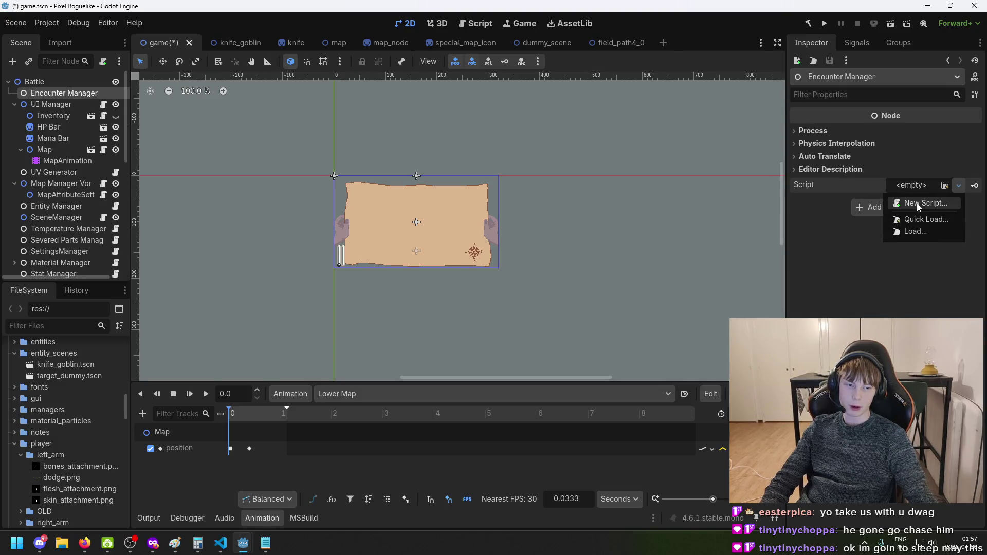
left_click(918, 203)
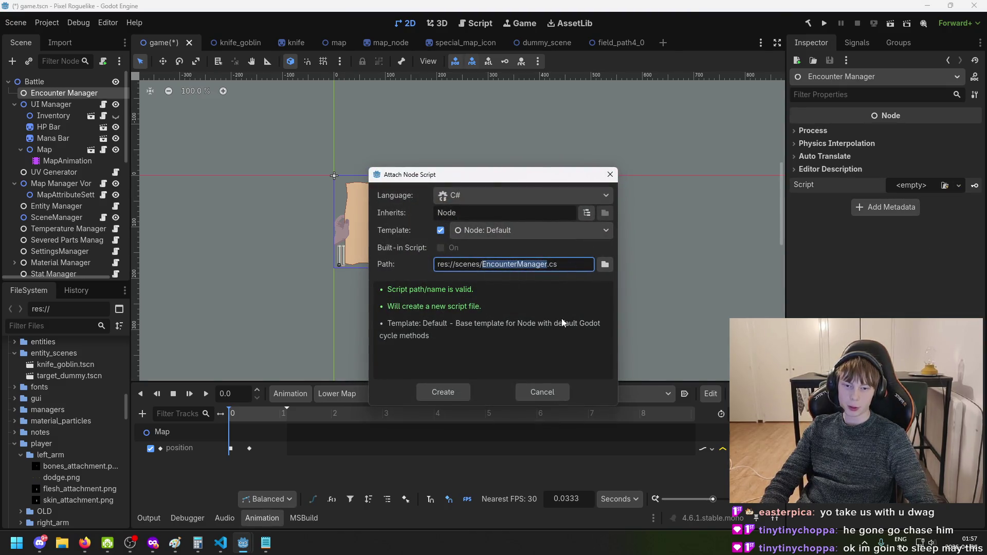
left_click(447, 395)
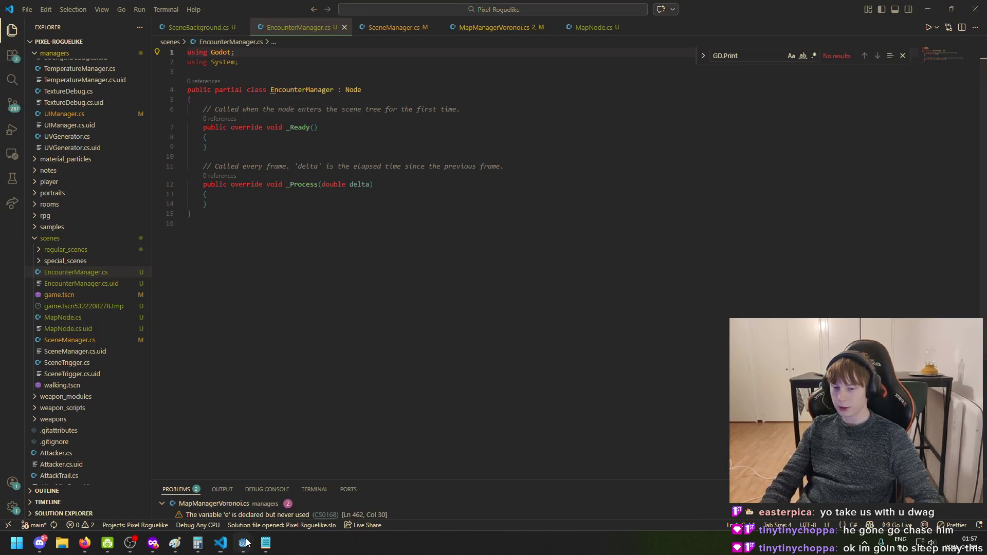
Switch to EncounterManager.cs in VS Code and select the line 6 template comment
mouse_move(244, 543)
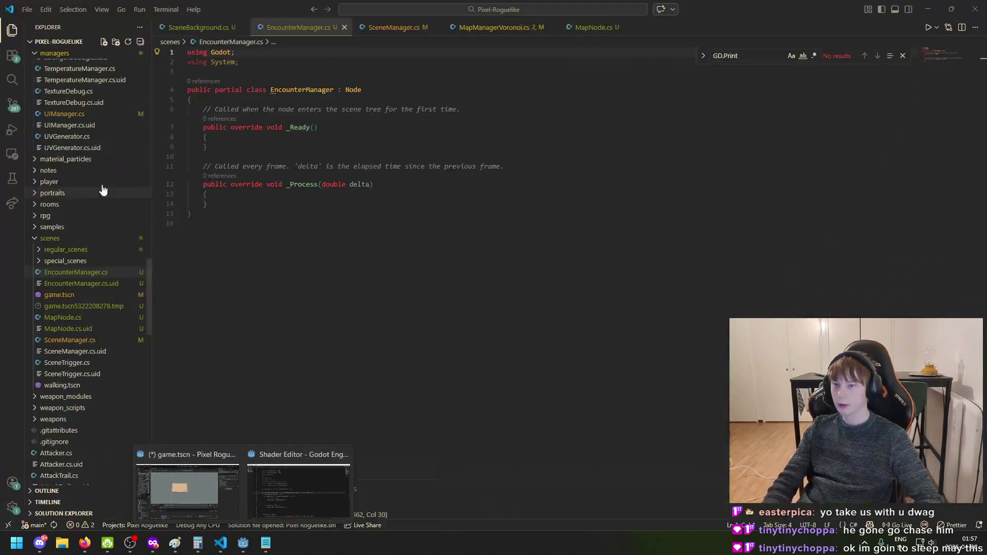
left_click(226, 486)
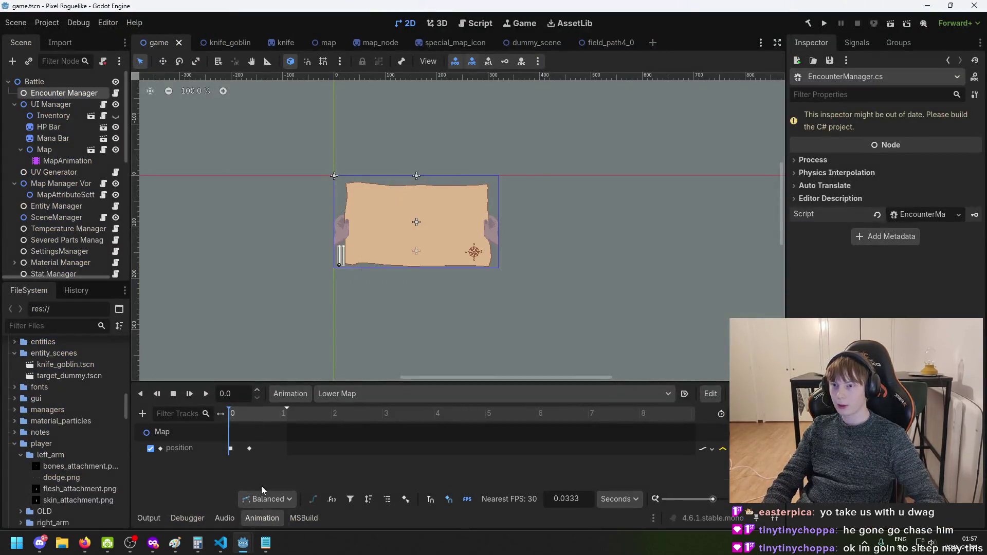
left_click(223, 551)
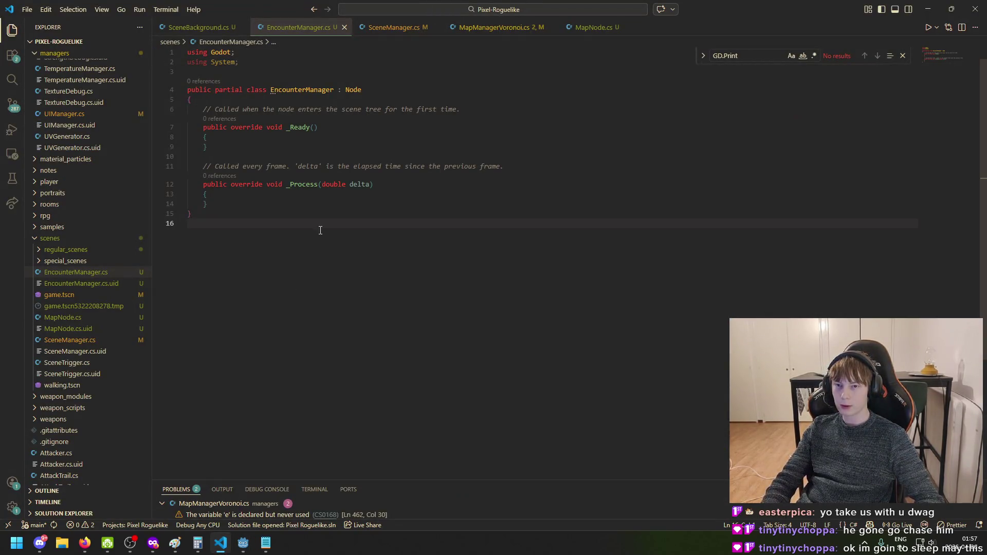
left_click_drag(458, 108, 206, 108)
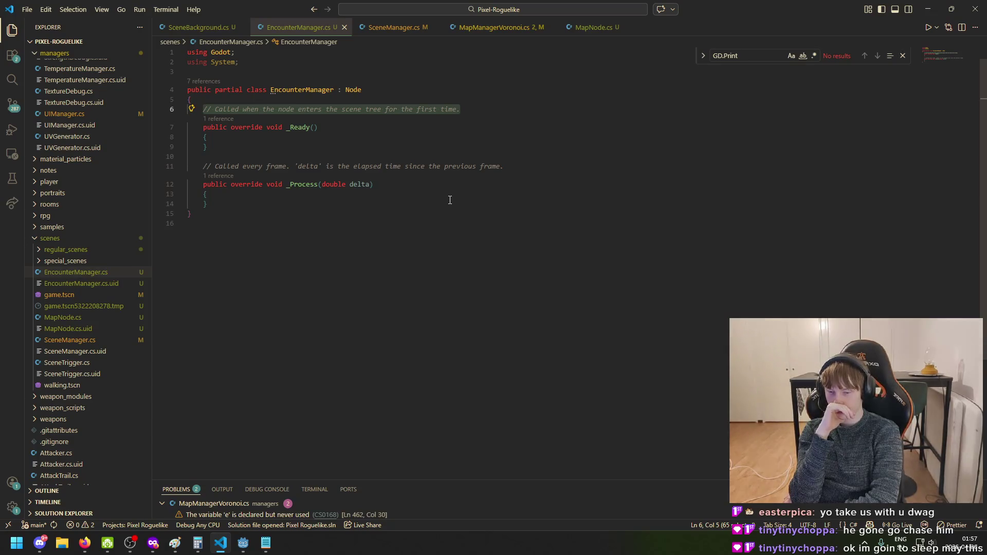
key("alt+Tab")
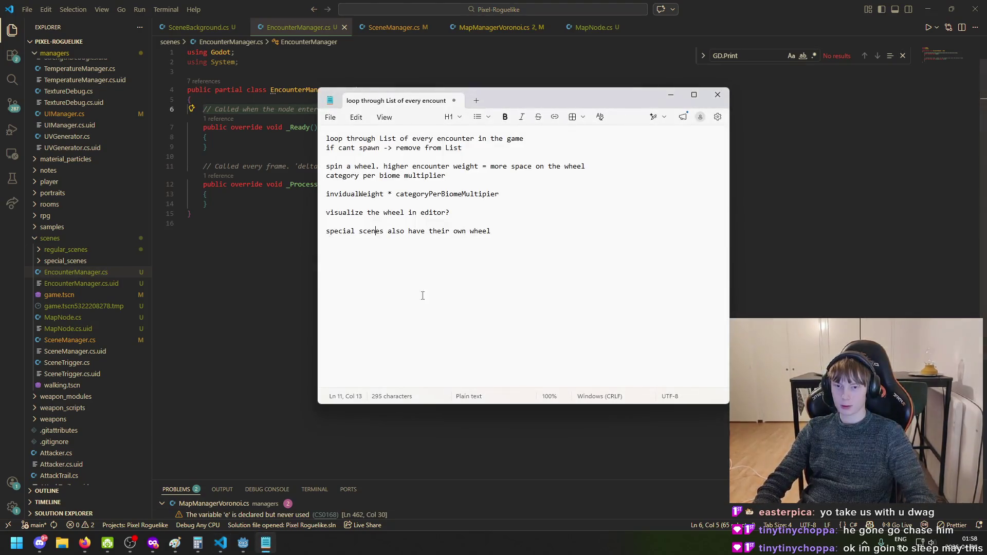
mouse_move(369, 140)
left_mouse_down()
mouse_move(465, 149)
mouse_move(533, 138)
left_mouse_up()
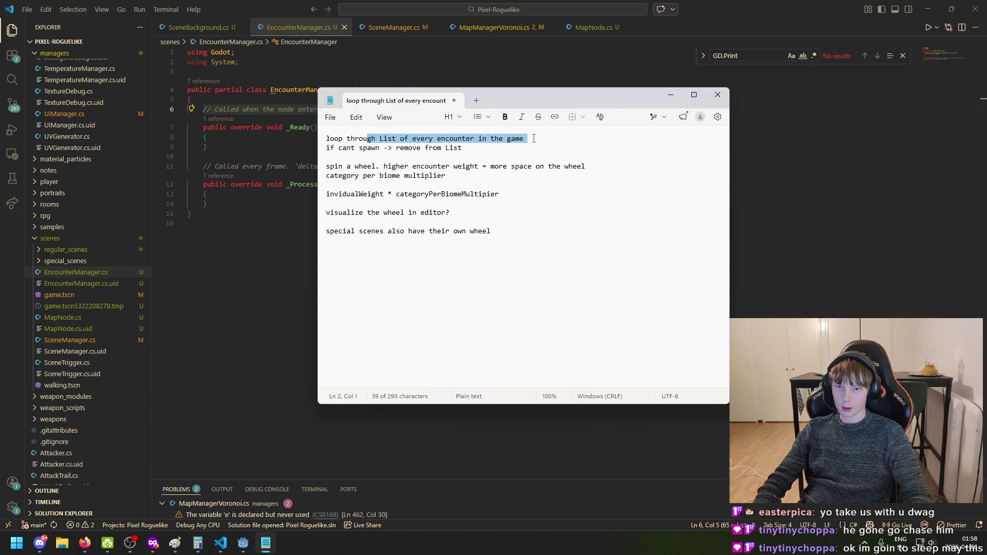
left_click(327, 139)
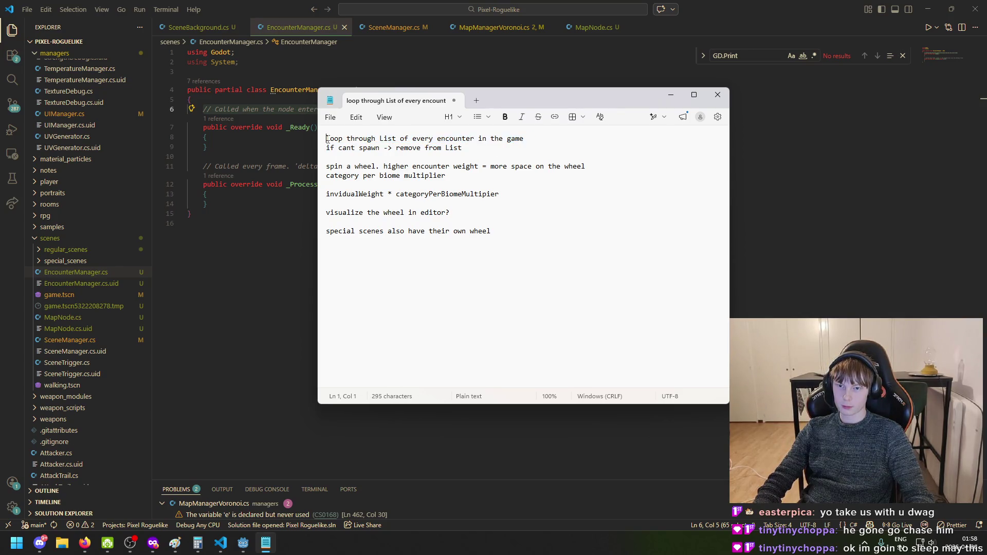
key("shift+End")
key("alt+Tab")
left_click(285, 110)
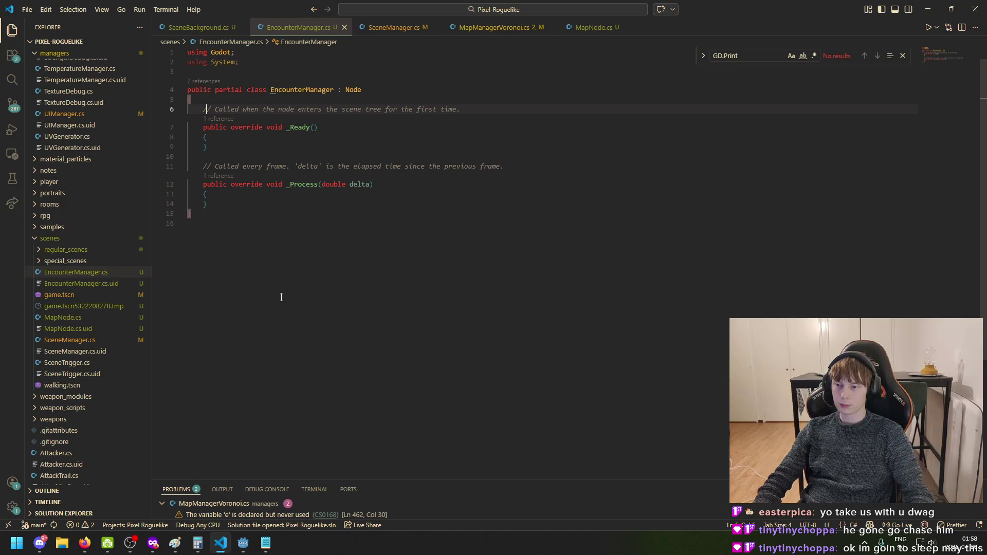
Replace the template comment with 'public class Encounter', accepting the suggested field body
triple_click(210, 109)
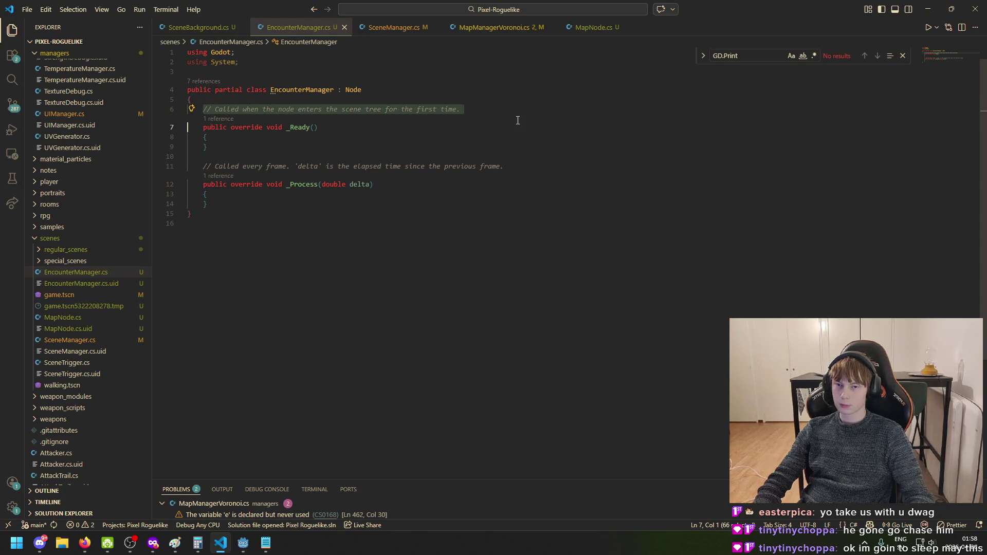
key("Return")
key("Return")
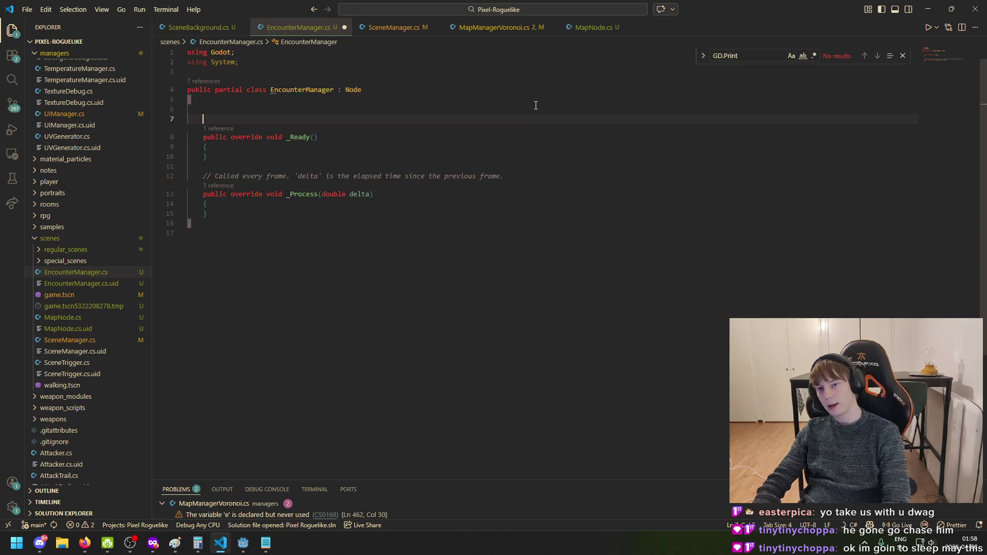
key("Return")
key("Up")
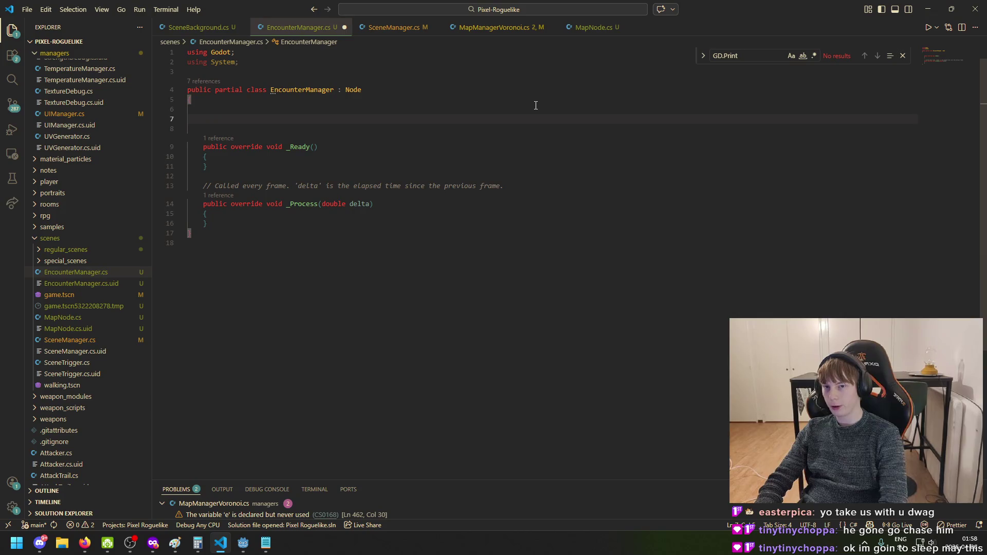
key("BackSpace")
type("public class Encounter")
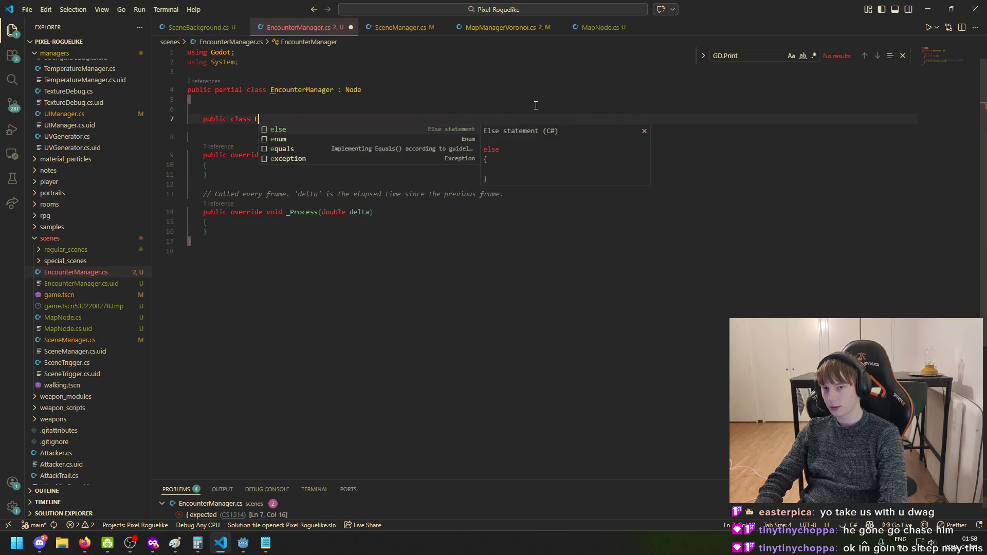
key("Tab")
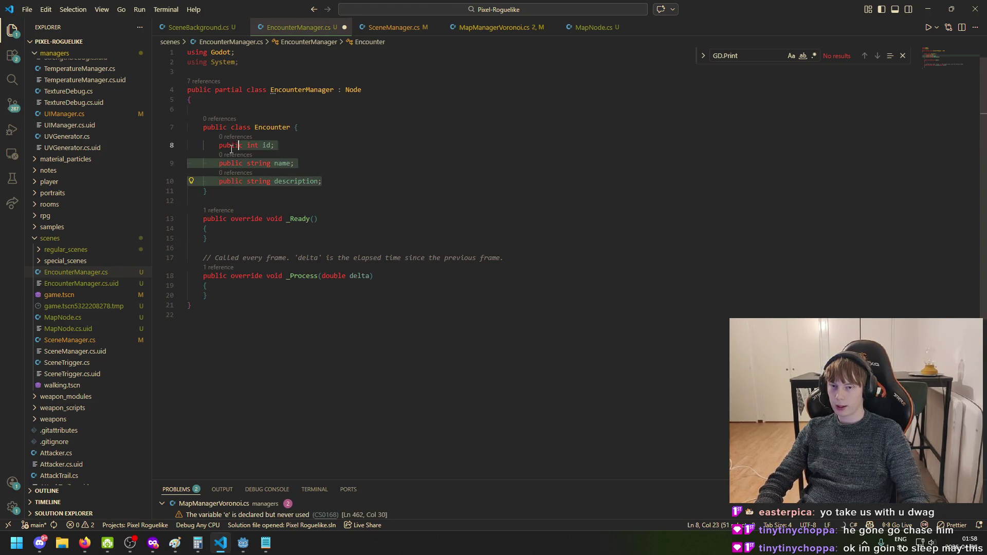
Rename the Encounter class's id field to ID, then view MapNode.cs
left_click(264, 145)
left_click(295, 163)
double_click(267, 146)
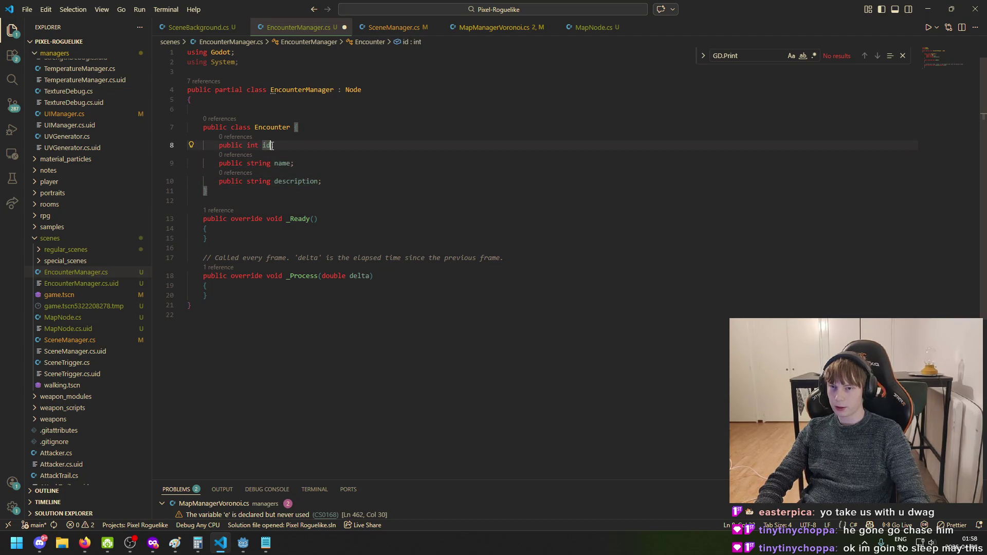
type("ID")
left_click(305, 131)
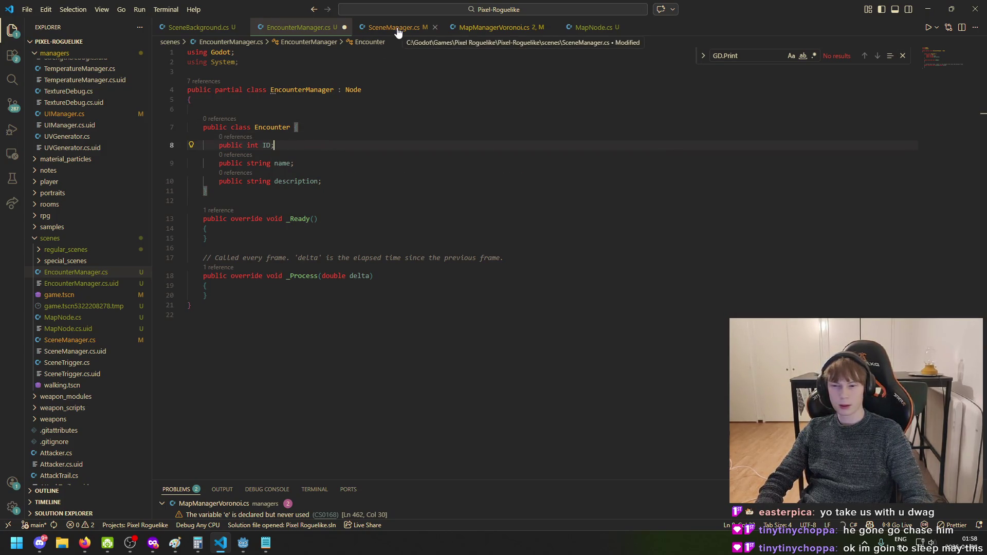
left_click(596, 28)
Compare the classes in MapNode.cs and SceneManager.cs, then return to EncounterManager.cs
scroll(374, 262, "up", 7)
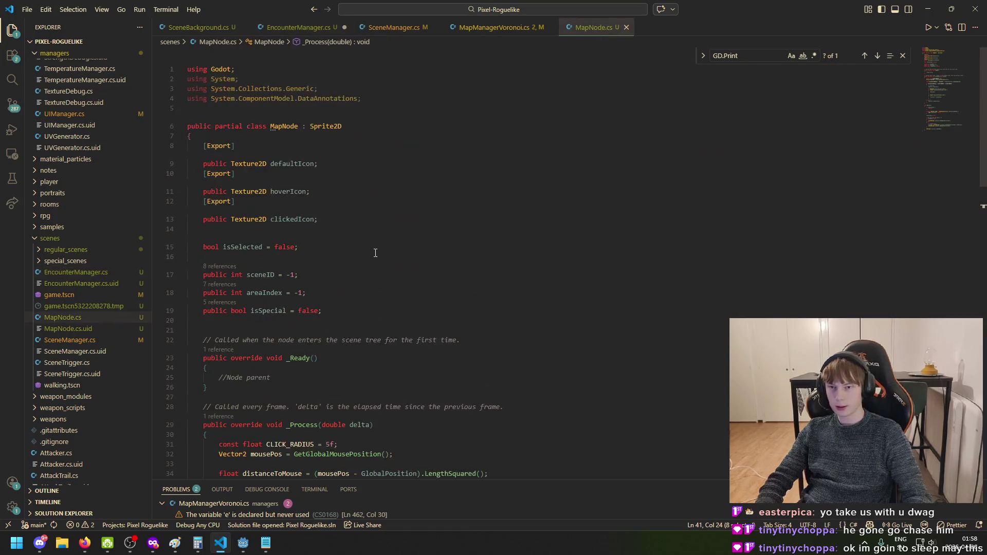
scroll(374, 260, "down", 4)
scroll(362, 284, "down", 15)
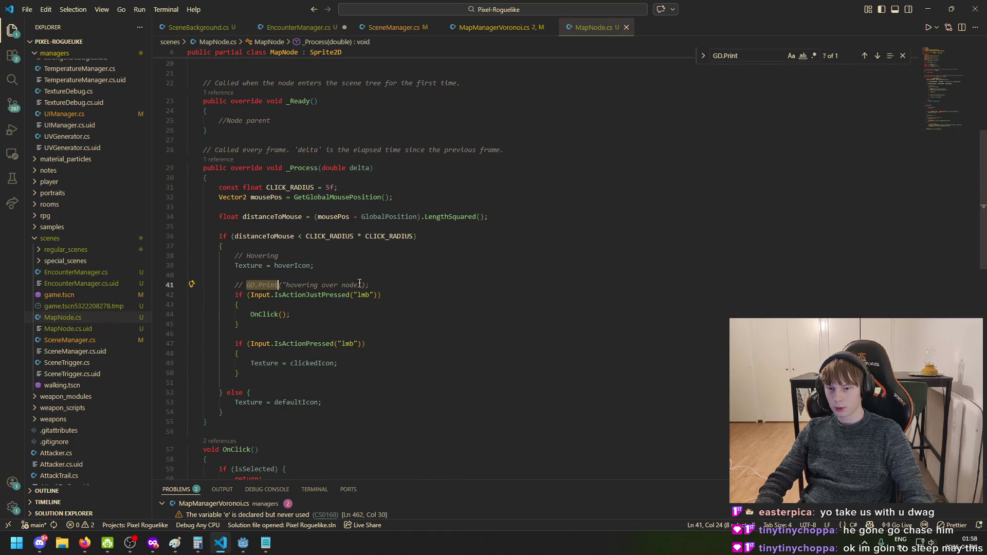
scroll(385, 305, "up", 8)
scroll(385, 305, "up", 9)
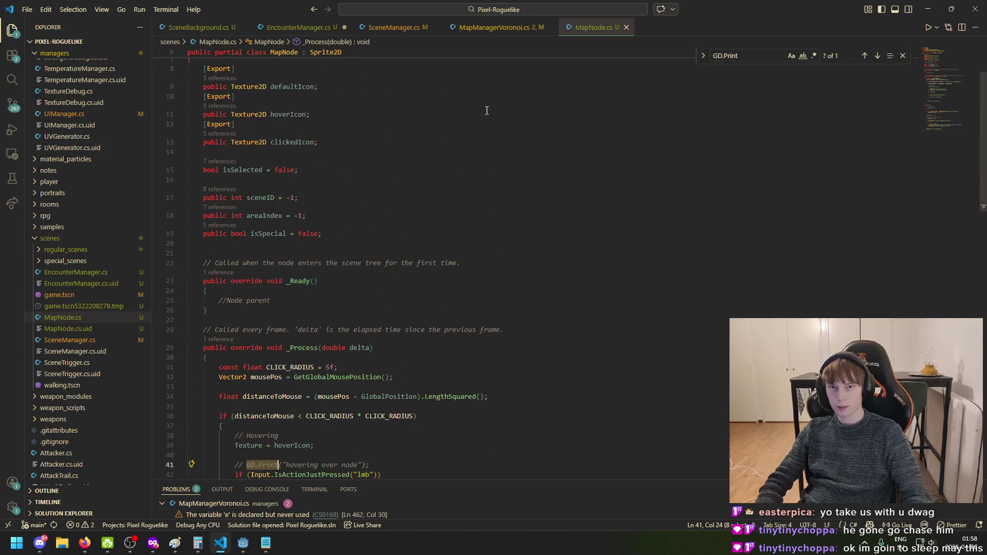
left_click(394, 27)
scroll(449, 216, "up", 20)
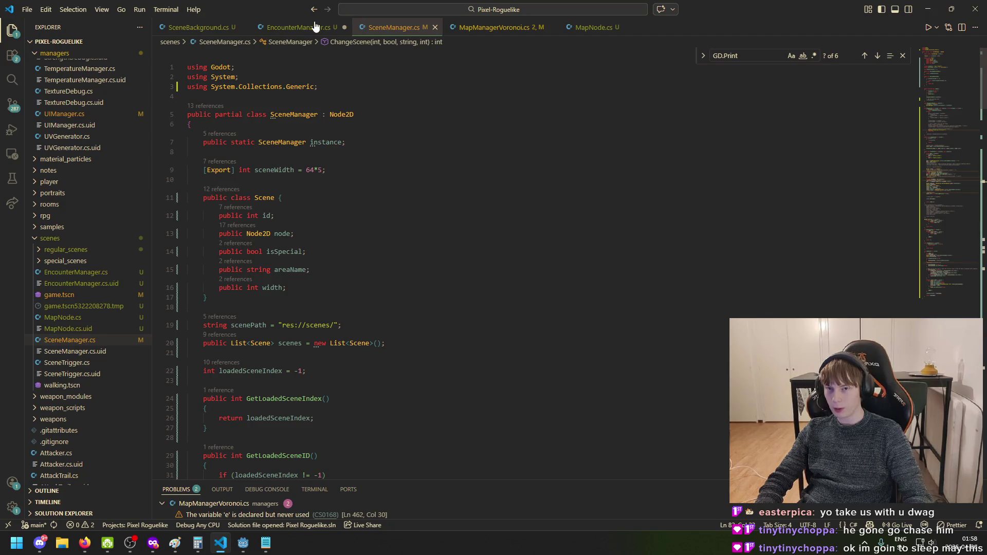
left_click(293, 27)
Rename ID back to id, change its type to string, and delete the name field
left_click(278, 145)
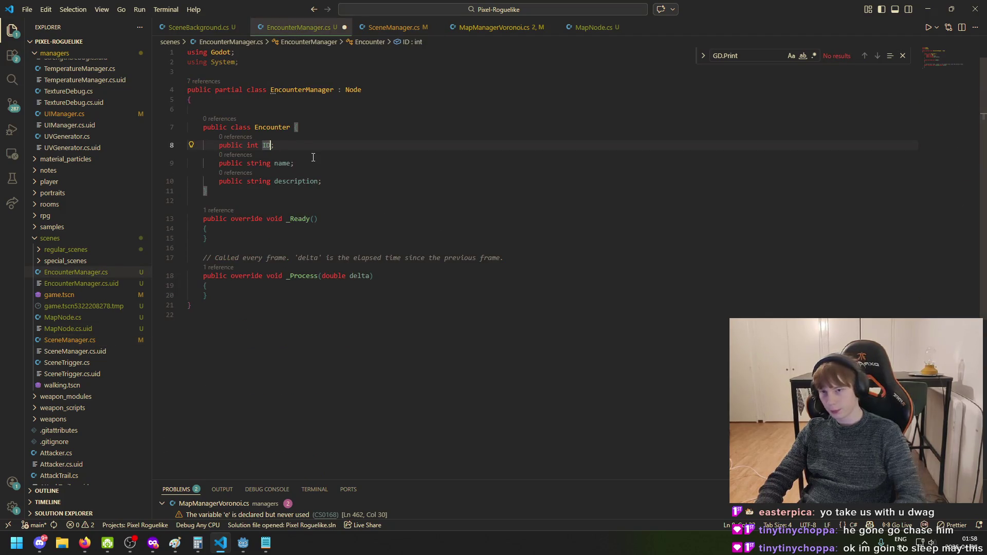
type("id")
key("Escape")
left_click(289, 163)
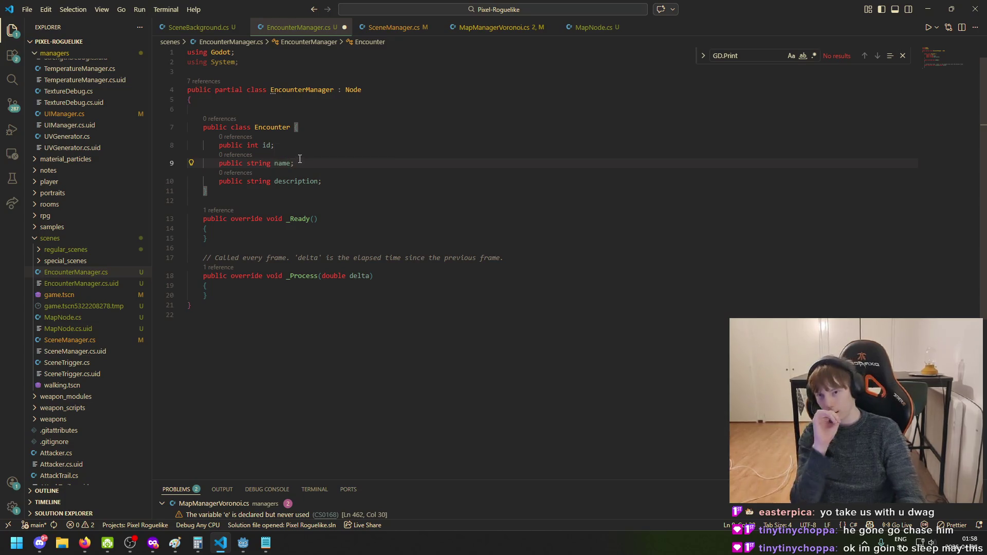
left_click(259, 145)
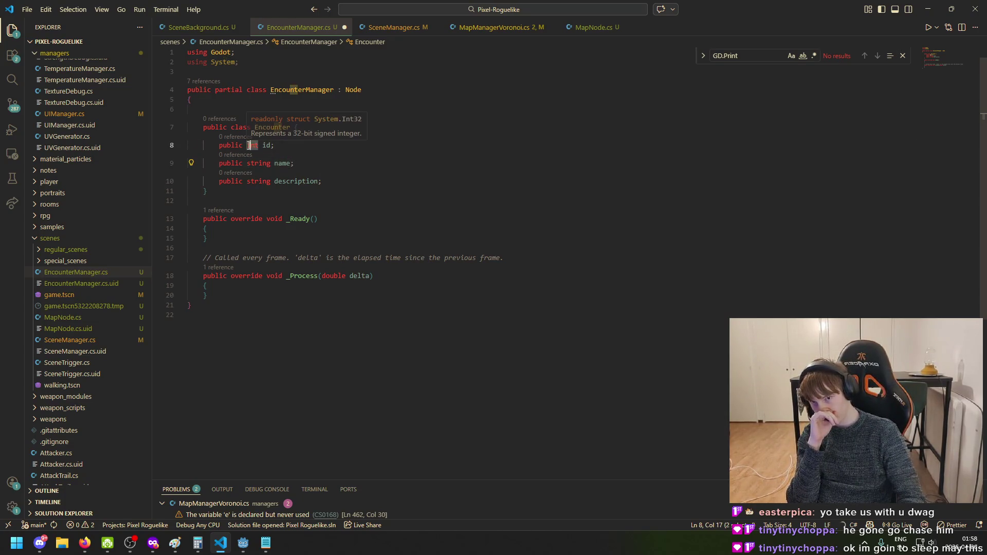
type("string")
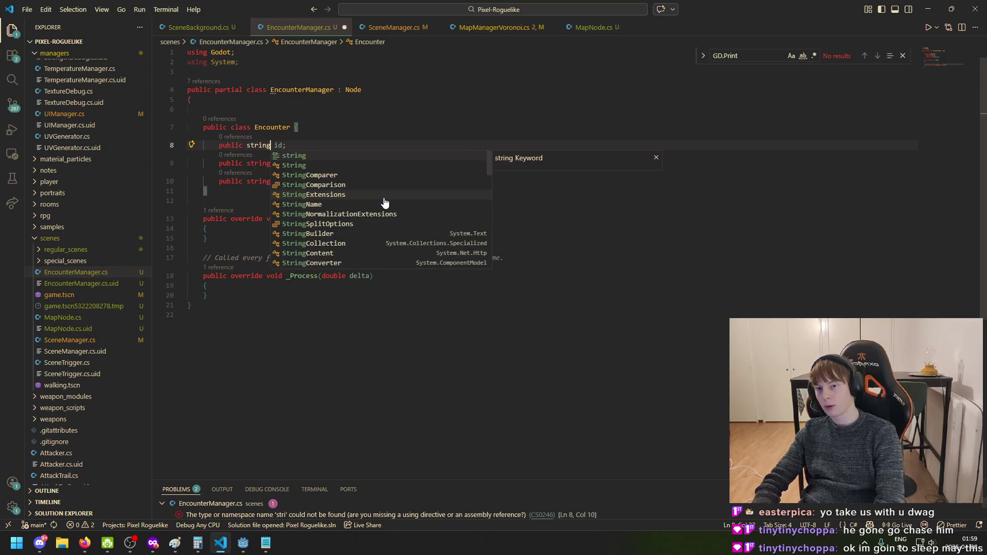
key("Escape")
key("Up")
key("End")
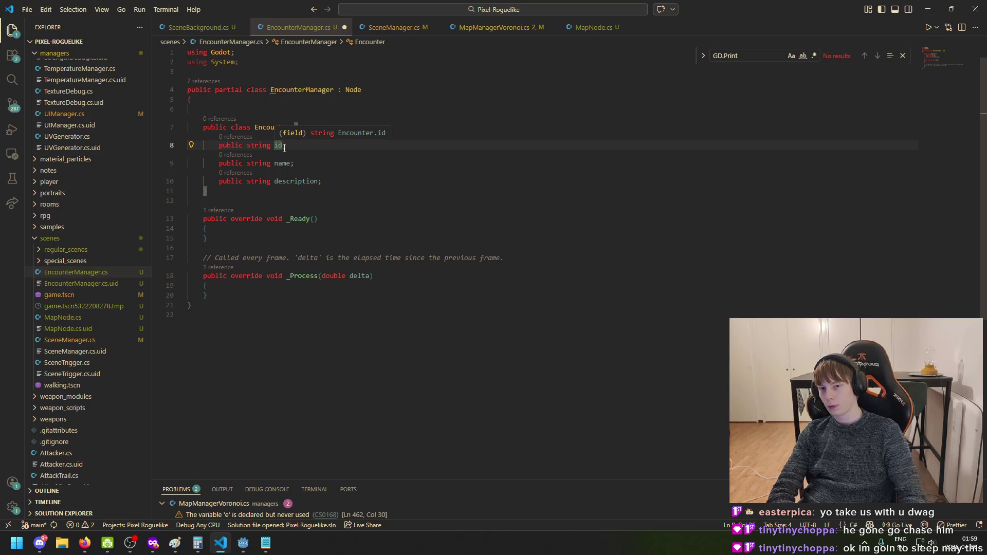
left_click_drag(294, 163, 174, 155)
key("BackSpace")
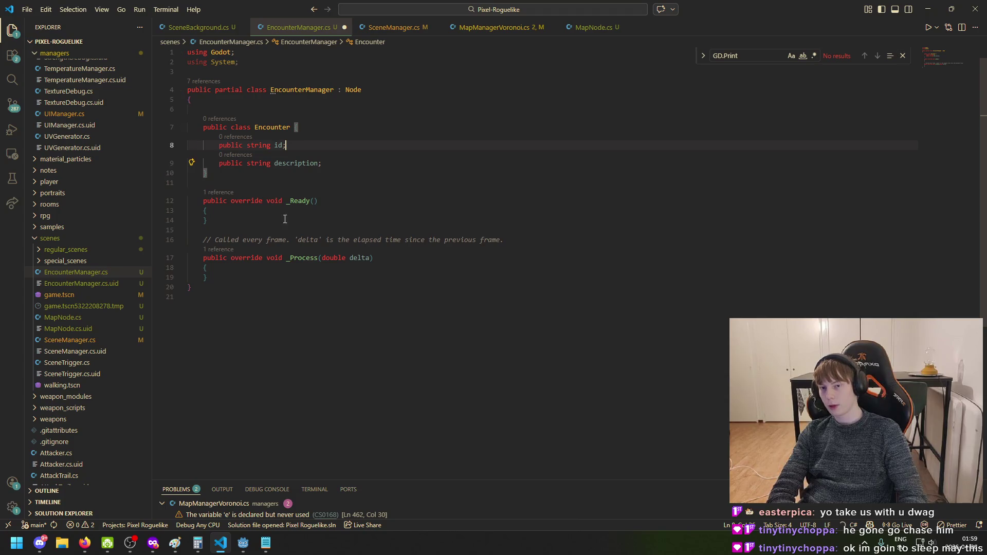
Return to the Godot map scene, passing briefly through the encounter notes
mouse_move(248, 549)
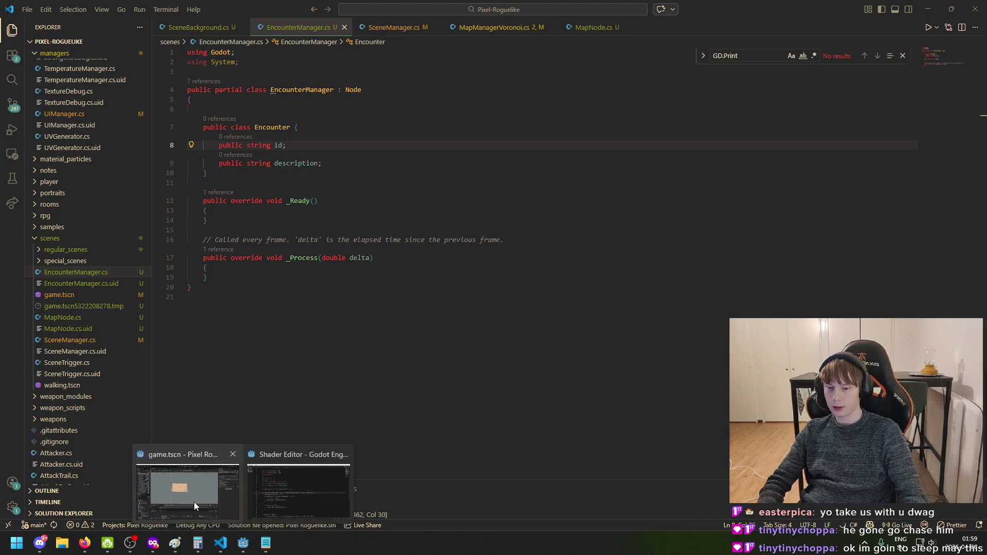
left_click(193, 501)
left_click(272, 548)
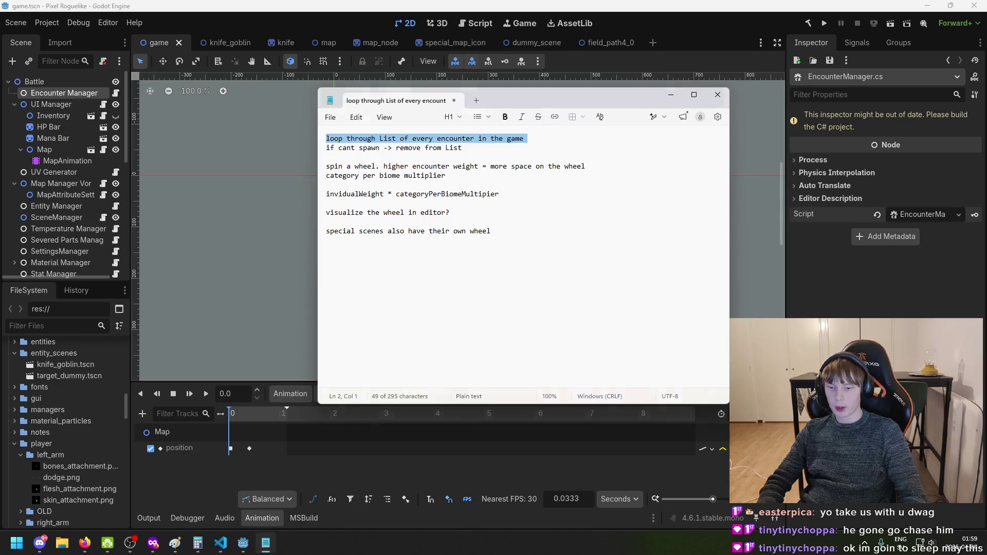
left_click(265, 543)
scroll(72, 427, "up", 3)
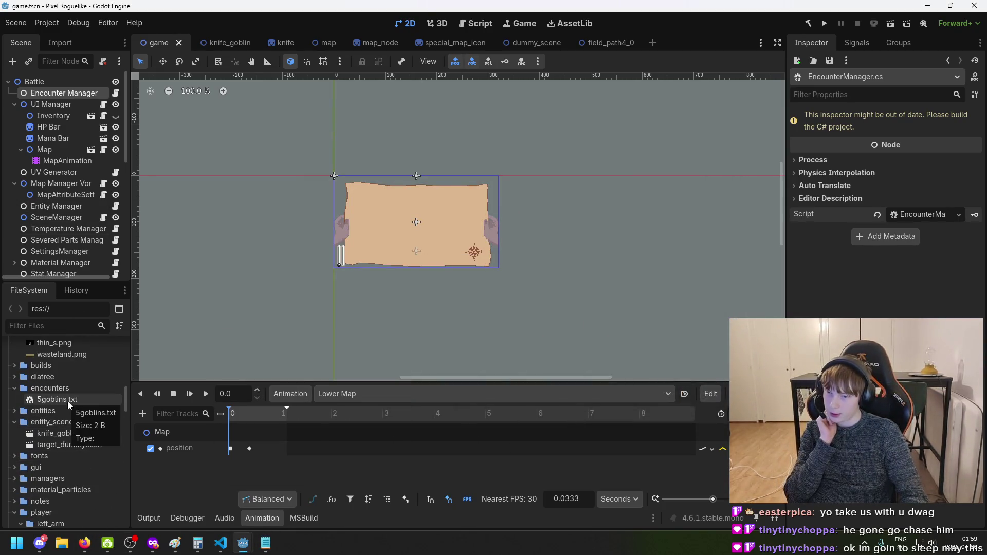
Make 5goblins.txt two rows of 'g g g', save it, and run the project
double_click(85, 399)
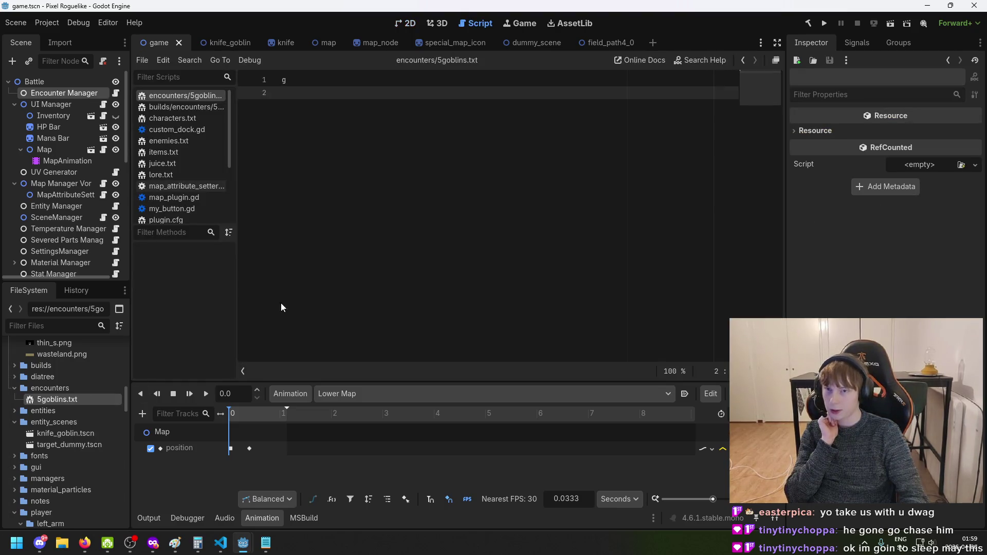
key("shift+Up")
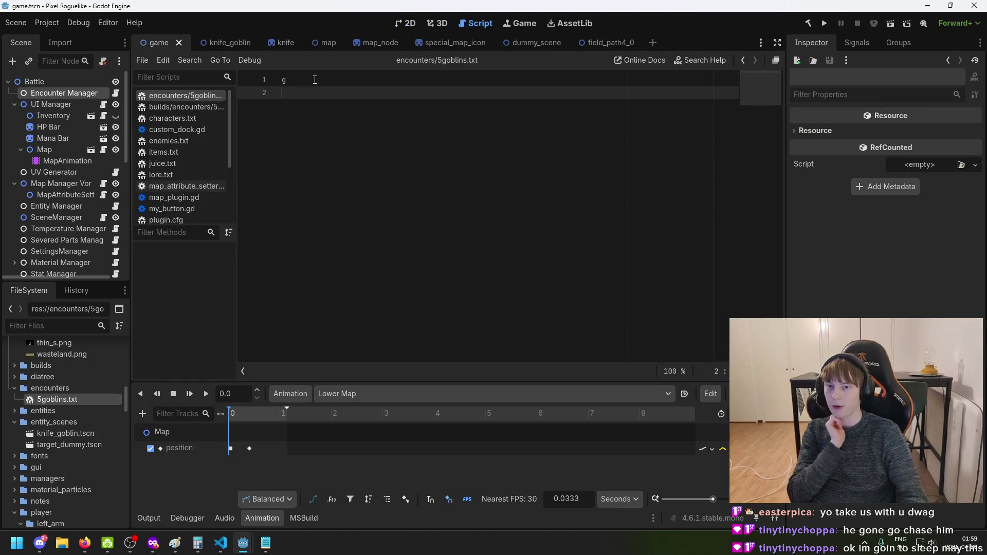
key("BackSpace")
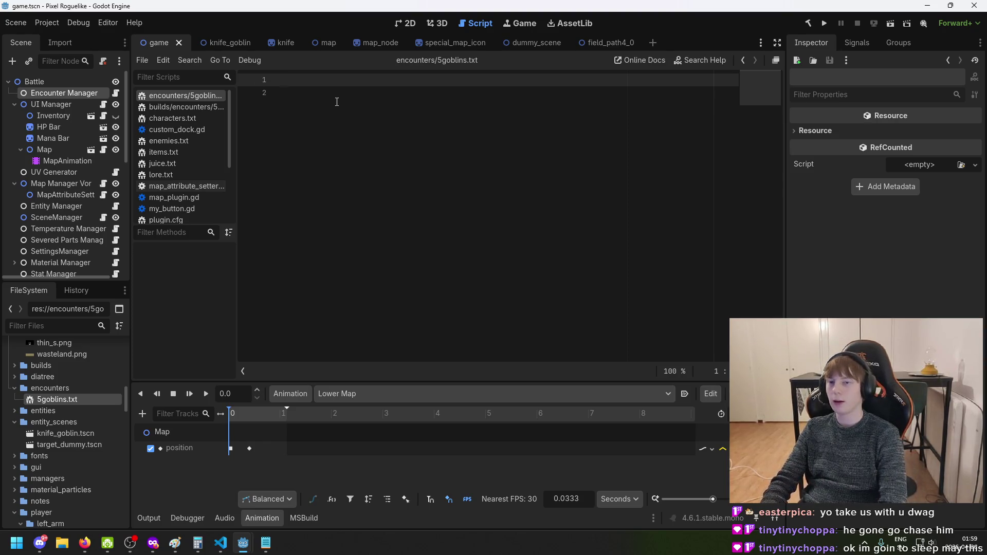
key("Delete")
type("g g g")
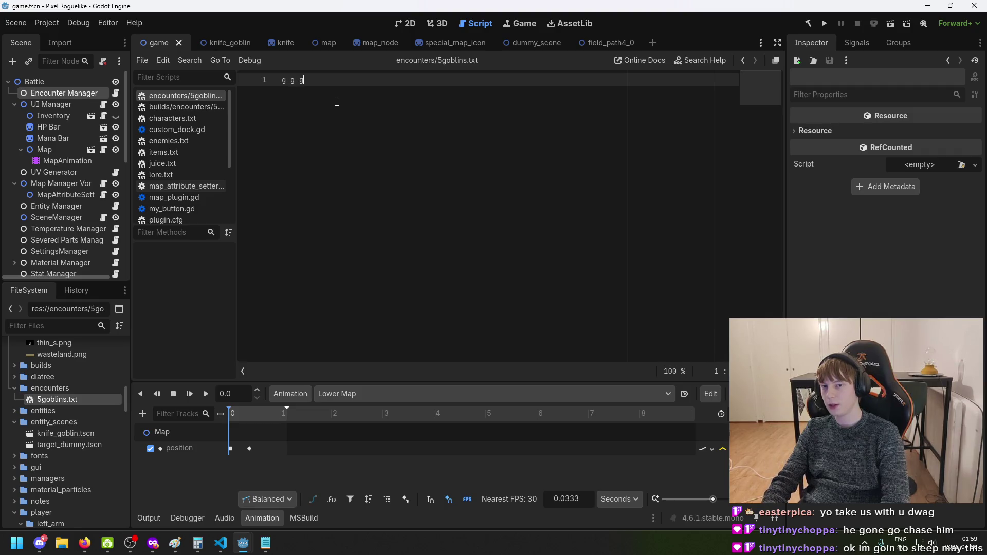
key("Return")
type("g g g")
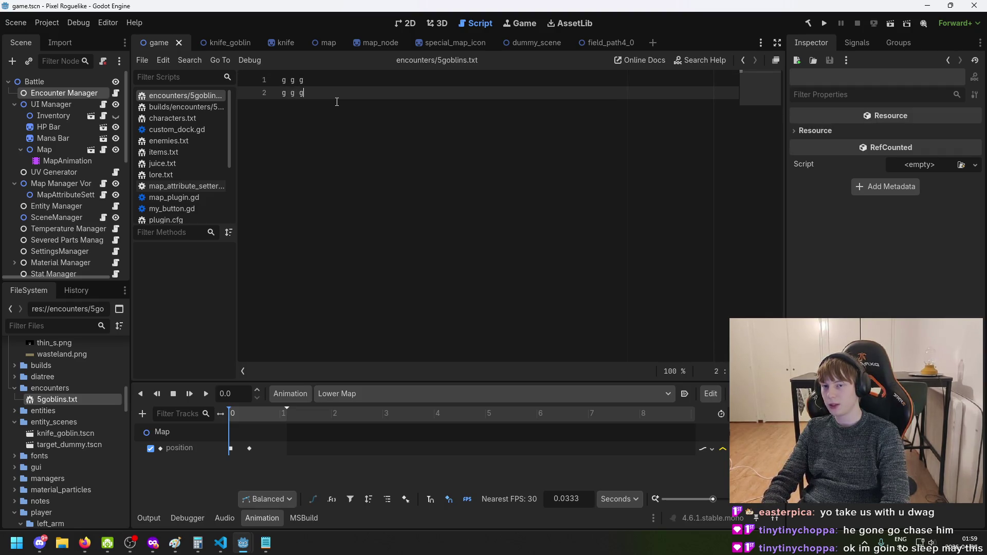
key("ctrl+s")
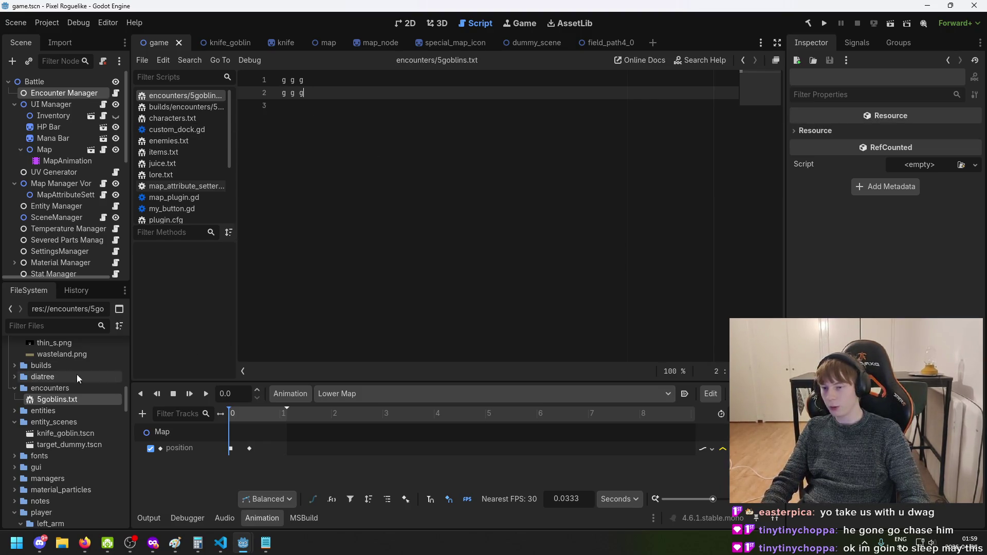
left_click(824, 24)
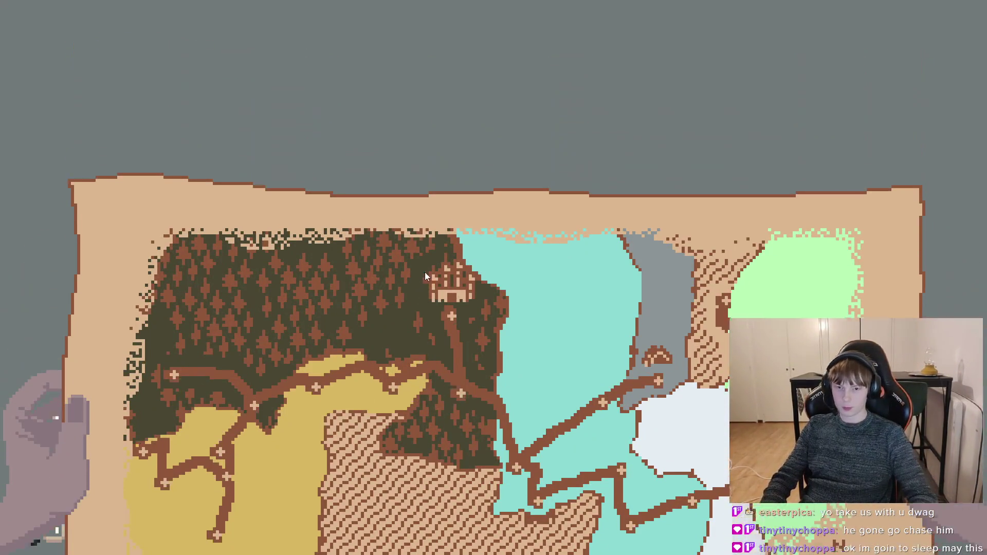
Enter the goblin encounter, quit the game with F8, then select and deselect the 5goblins.txt text
left_click(425, 276)
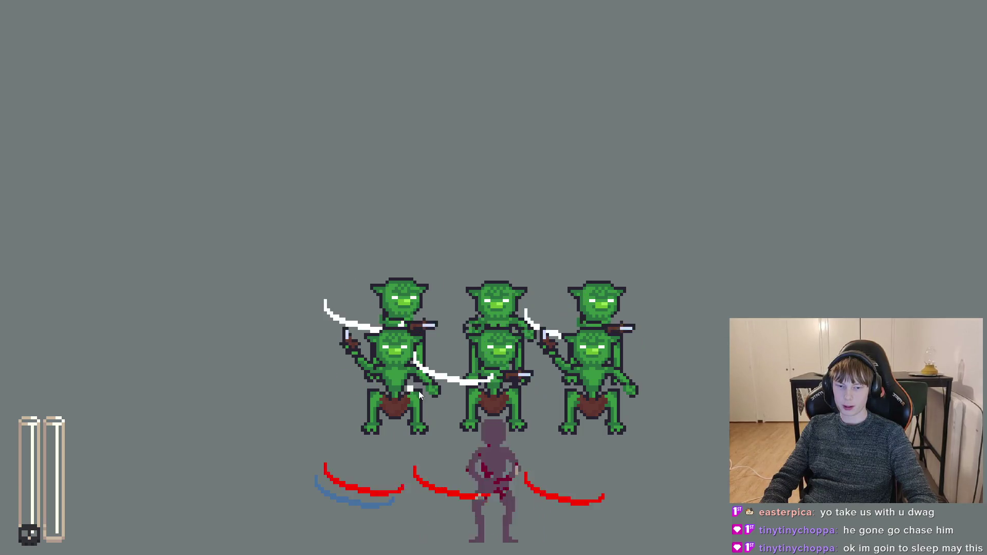
key("F8")
mouse_move(304, 106)
left_mouse_down()
mouse_move(304, 115)
mouse_move(279, 83)
left_mouse_up()
key("ctrl+a")
left_click(337, 97)
key("ctrl+a")
left_click(339, 97)
key("ctrl+a")
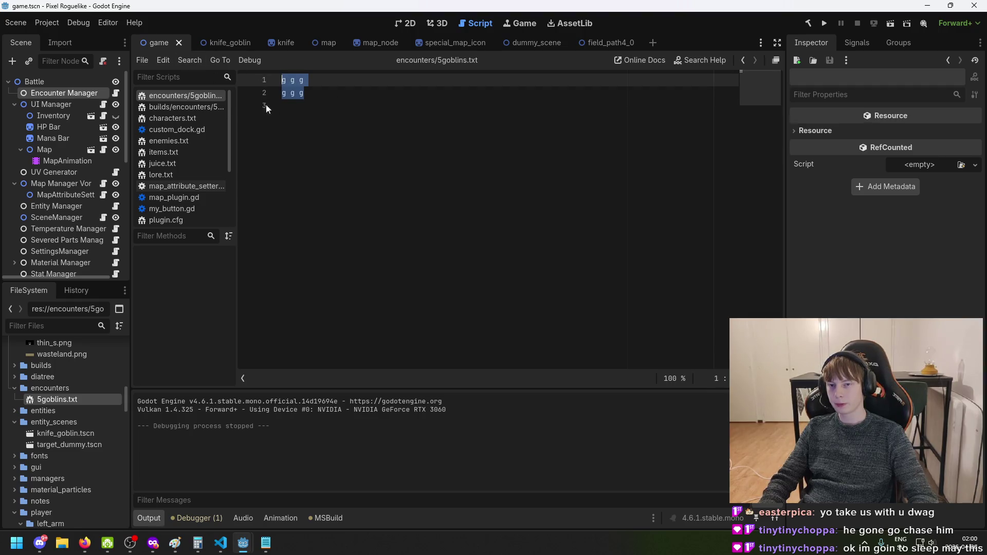
left_click(327, 132)
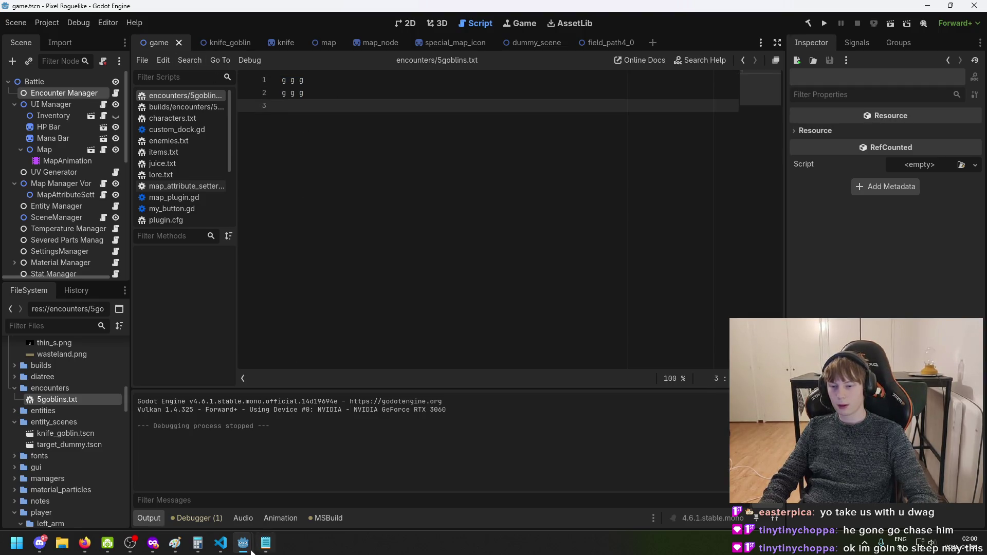
Flip past the encounter notes to bring EncounterManager.cs forward in VS Code
left_click(265, 544)
left_click(265, 544)
left_click(222, 544)
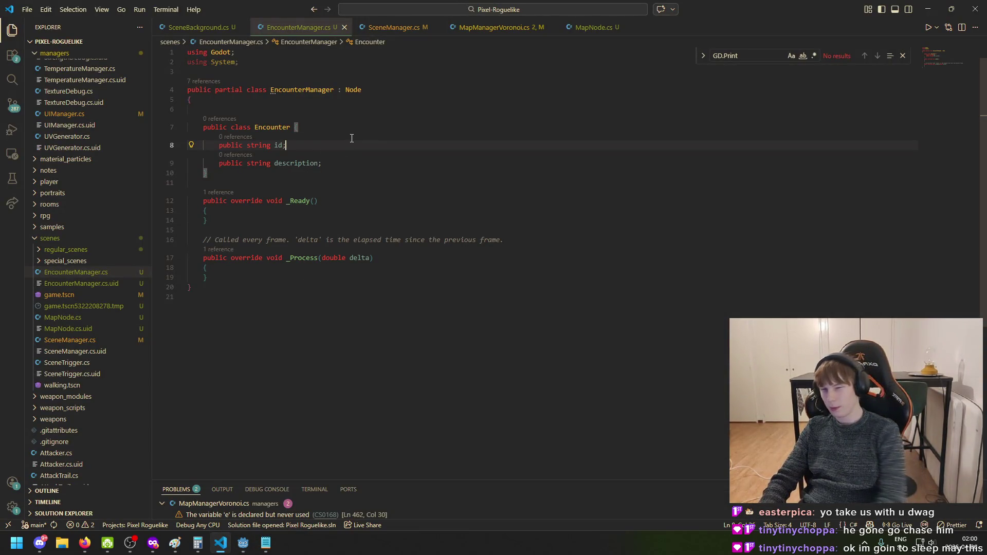
Rename the Encounter class's id field to path in EncounterManager.cs
key("Left")
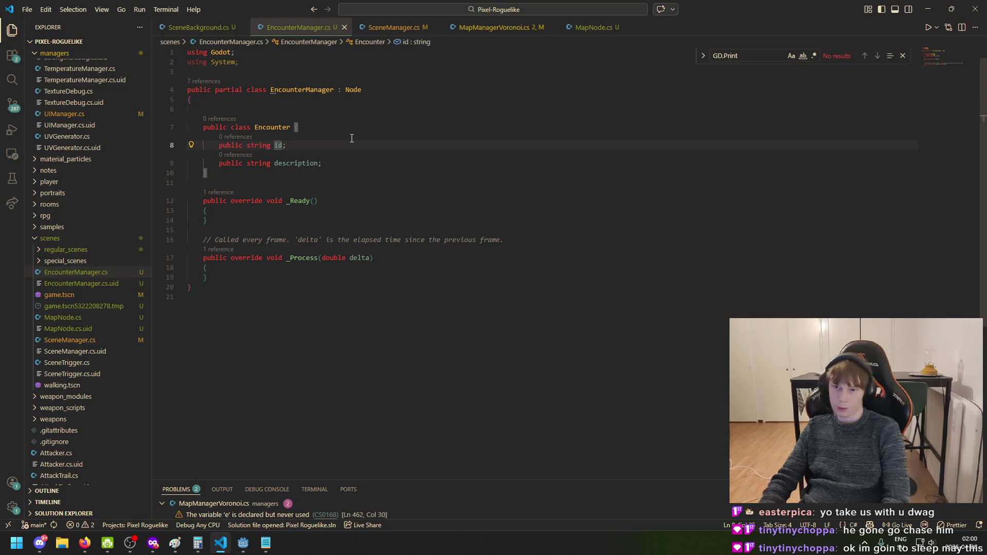
key("Left")
key("Left")
key("Left")
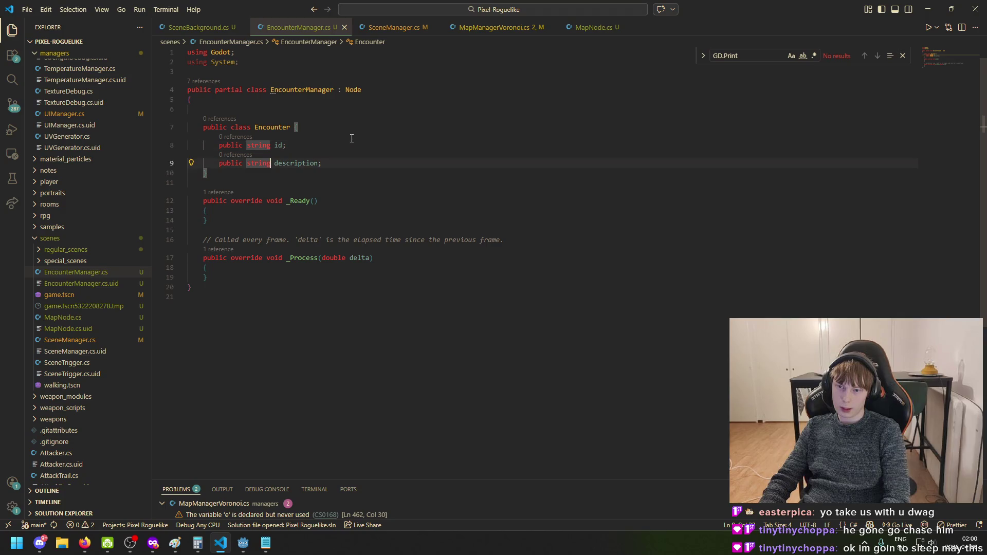
key("Right")
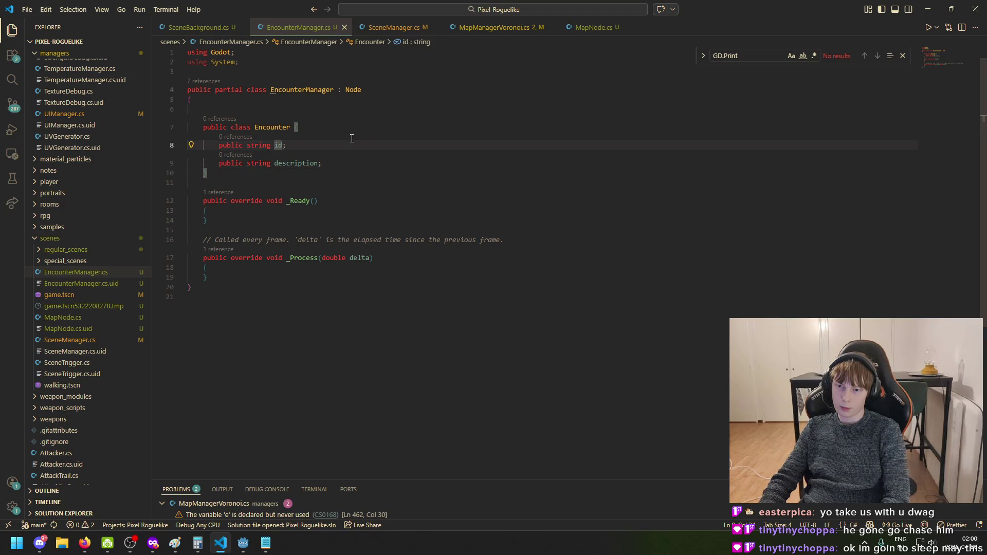
key("Right")
key("Return")
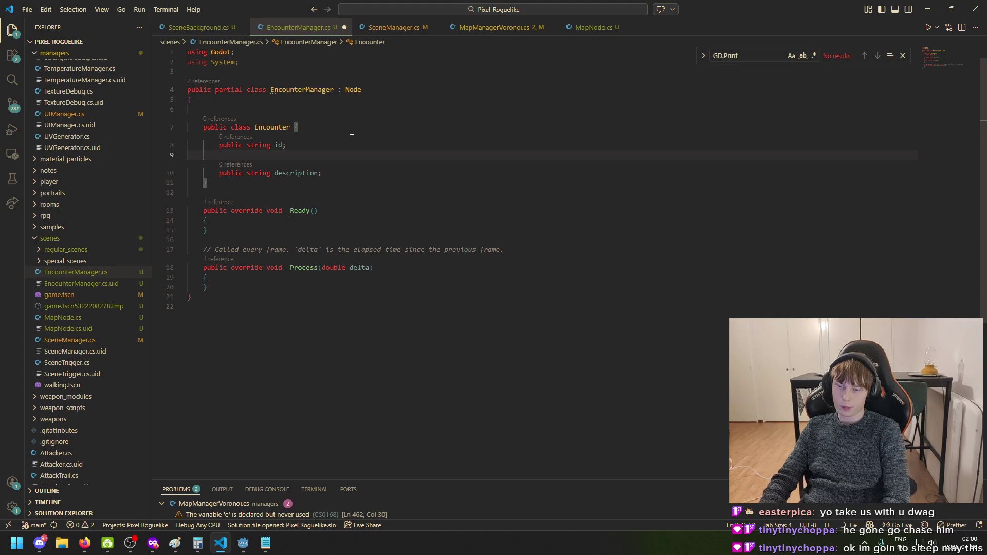
key("Down")
type("pu")
key("BackSpace")
key("BackSpace")
key("BackSpace")
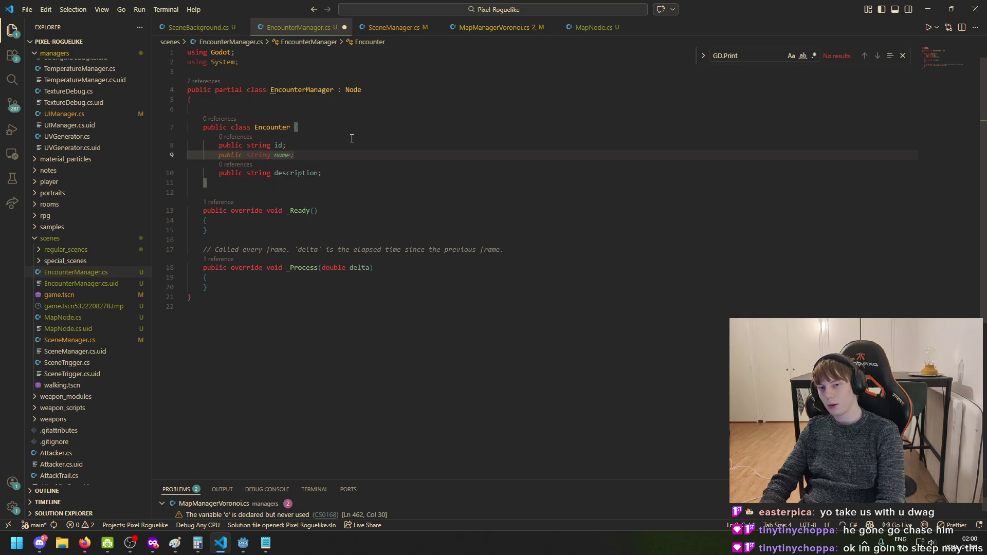
key("BackSpace")
key("BackSpace")
key("BackSpace")
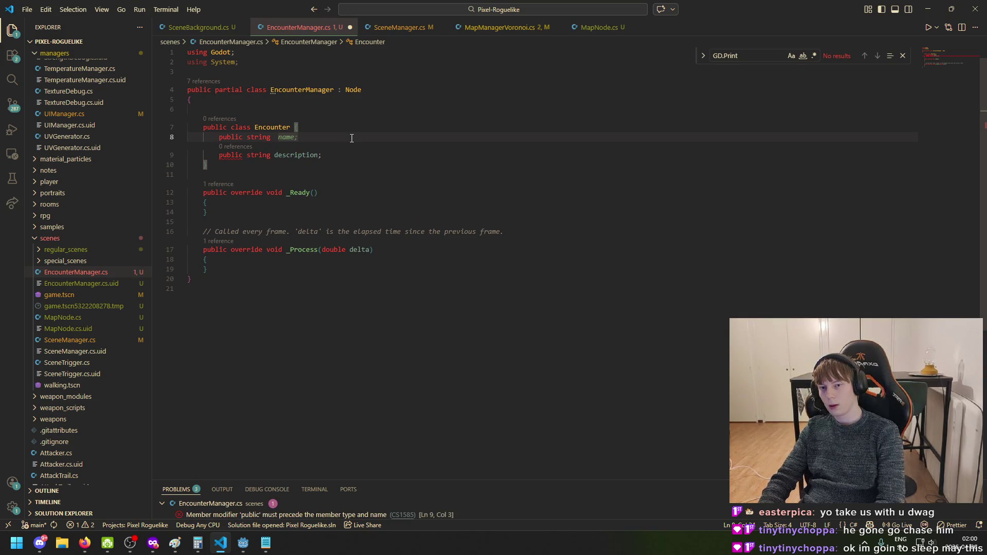
type("path;")
Save, delete the description field line, and bring up the encounter planning notes
left_click(361, 163)
key("ctrl+s")
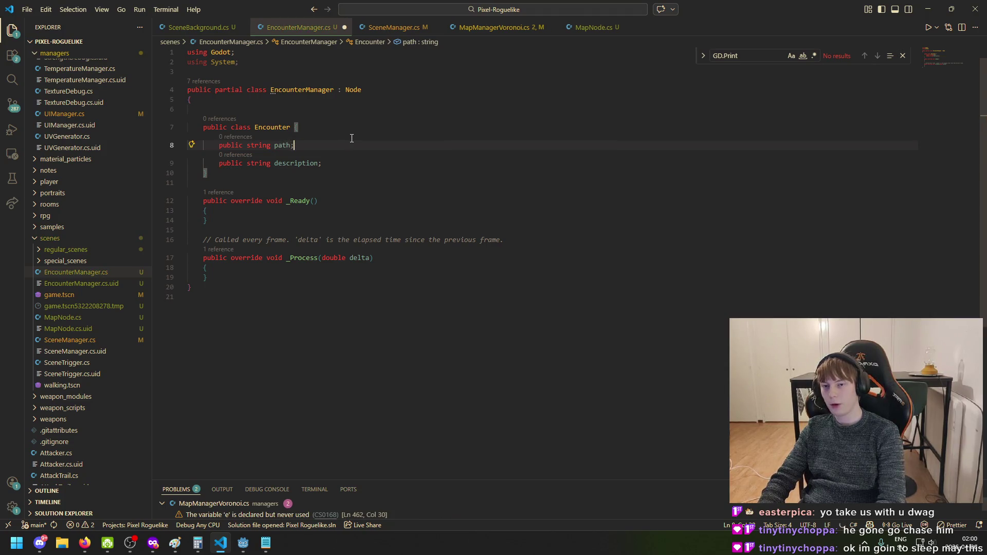
triple_click(362, 164)
key("BackSpace")
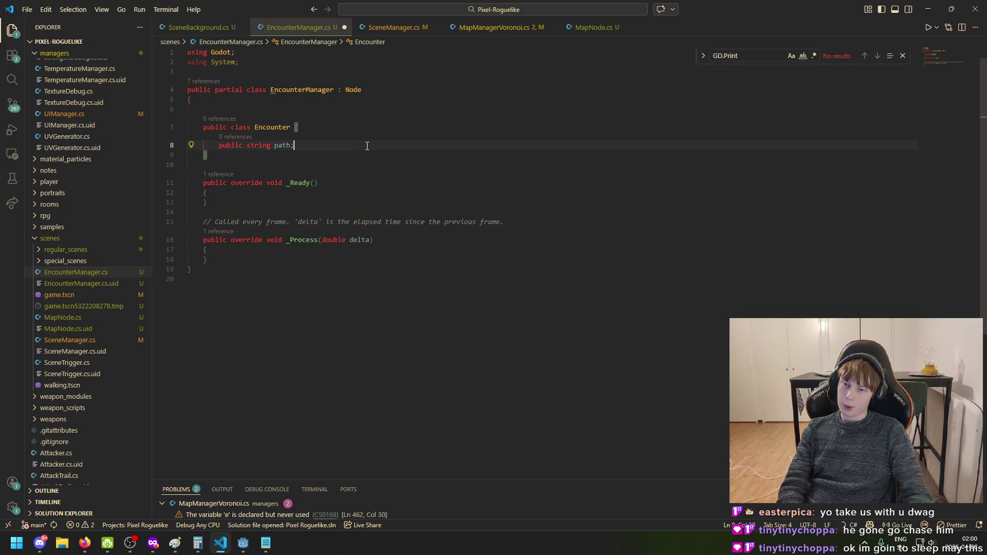
key("Return")
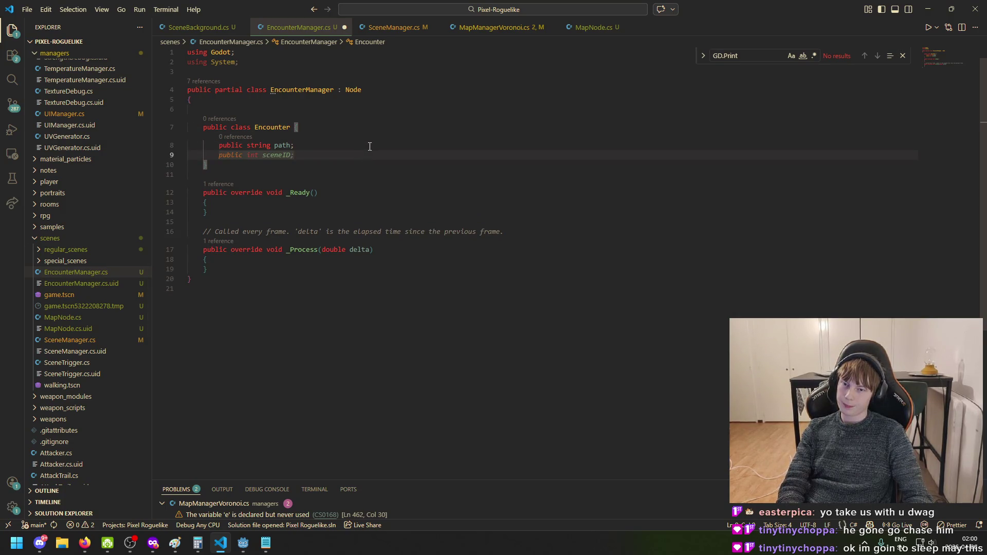
left_click(266, 544)
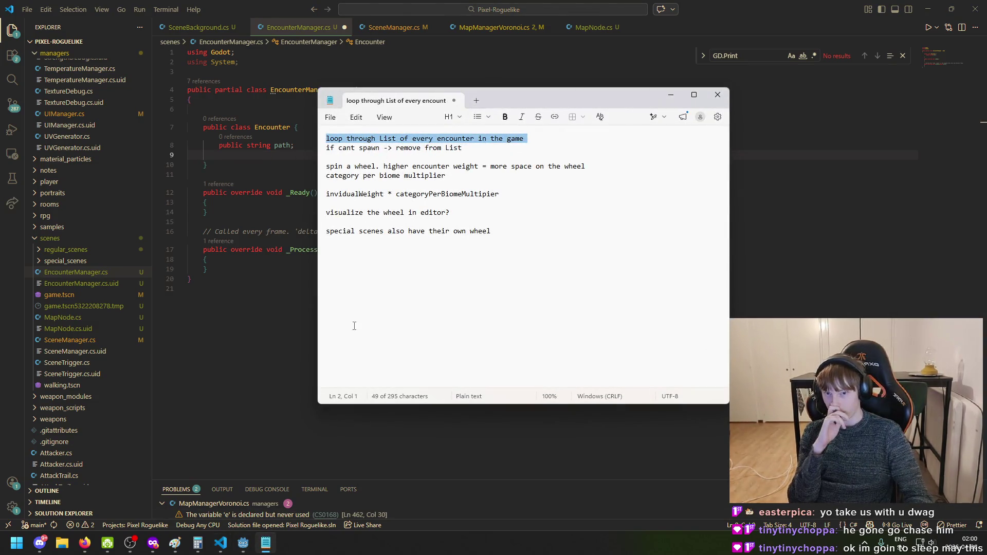
View the spin-wheel sketch in Paint and Godot's shader editor, then return to EncounterManager.cs
mouse_move(175, 544)
left_click(208, 508)
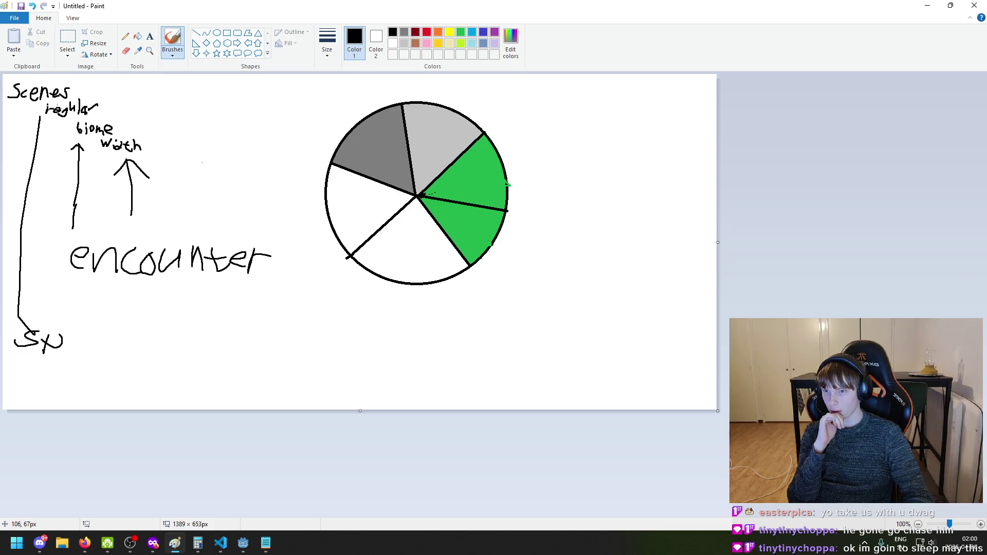
mouse_move(242, 549)
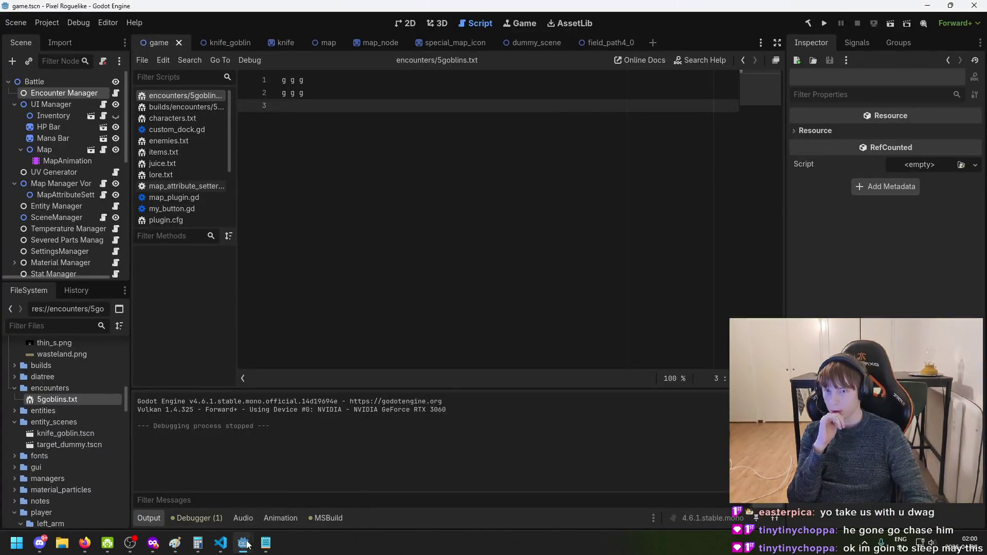
left_click(298, 504)
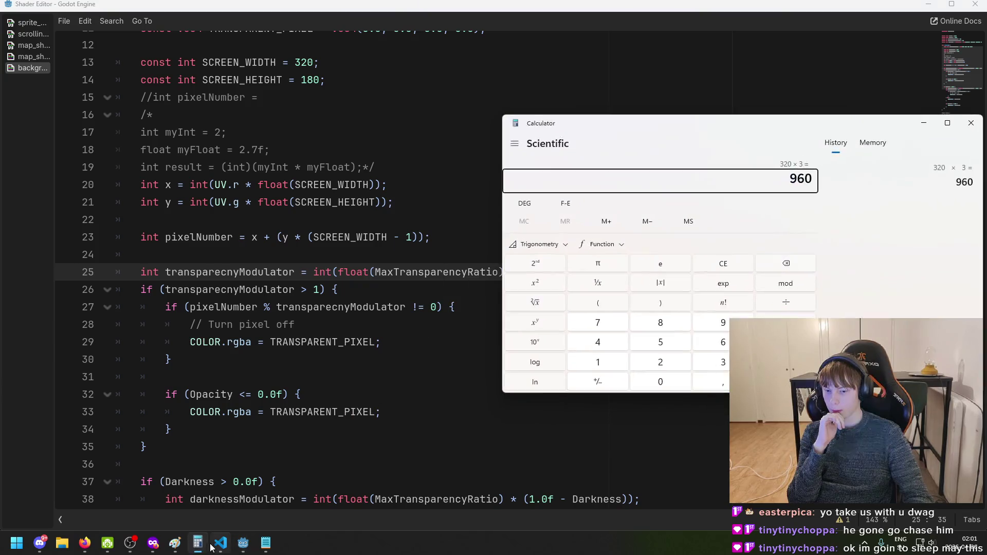
left_click(220, 542)
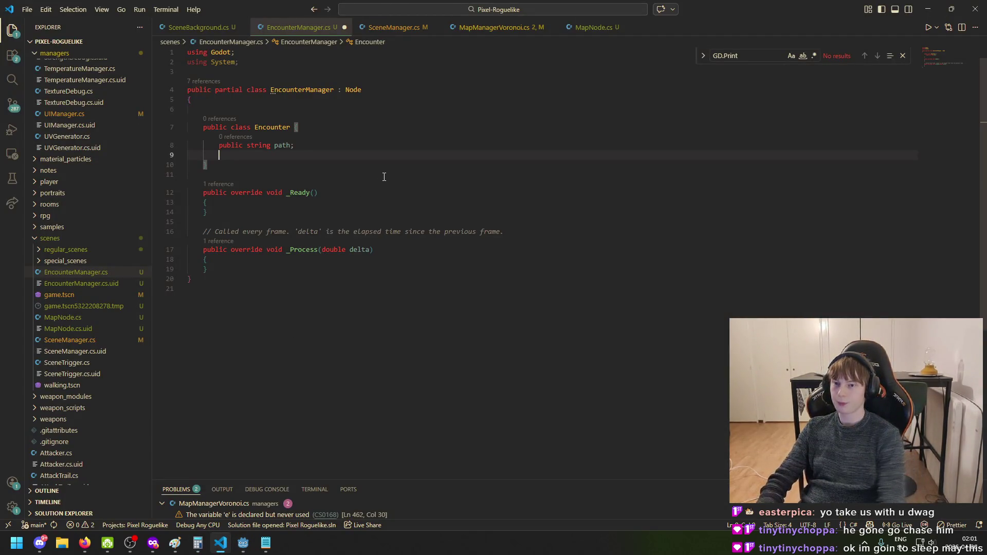
Add a commented-out 'public int spawningCount;' field to the Encounter class
type("spawningC")
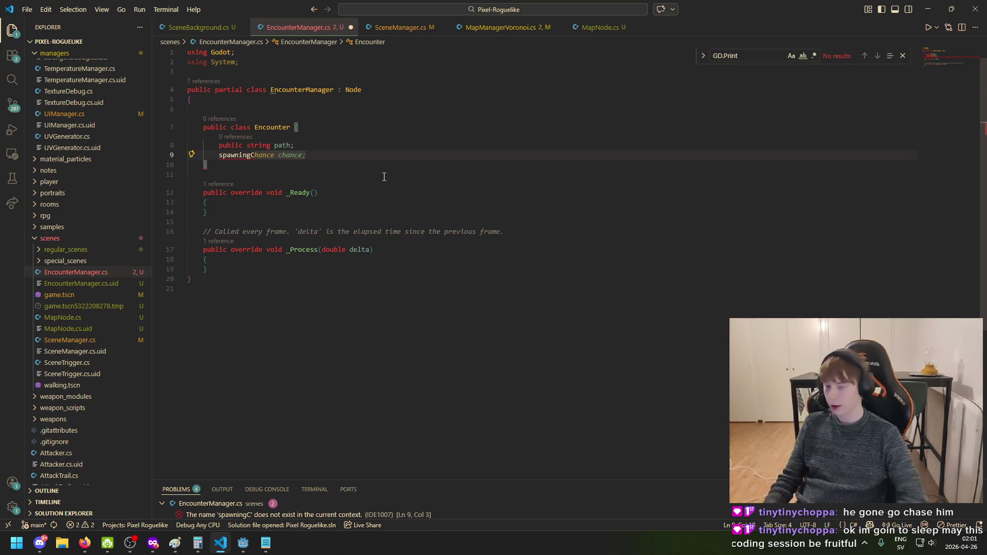
key("Tab")
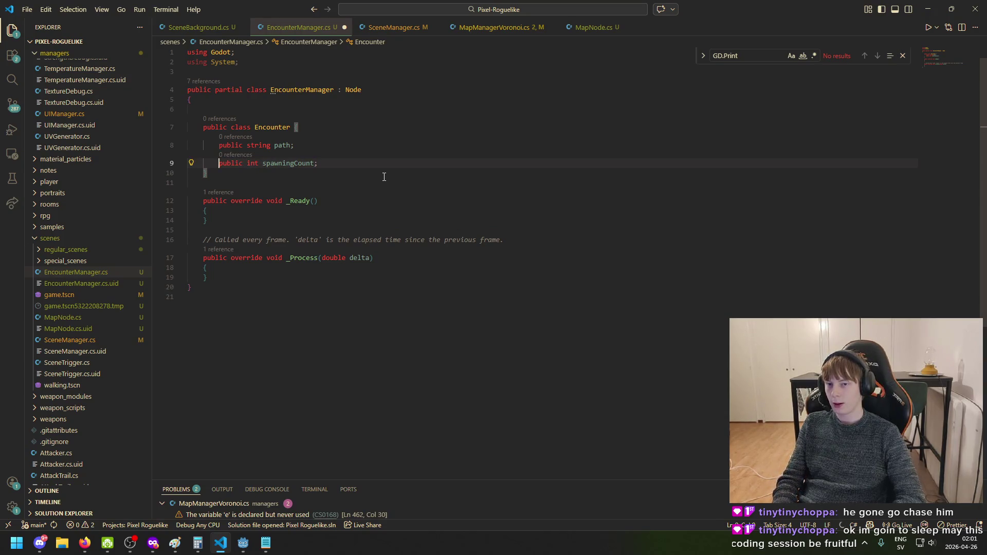
type("//")
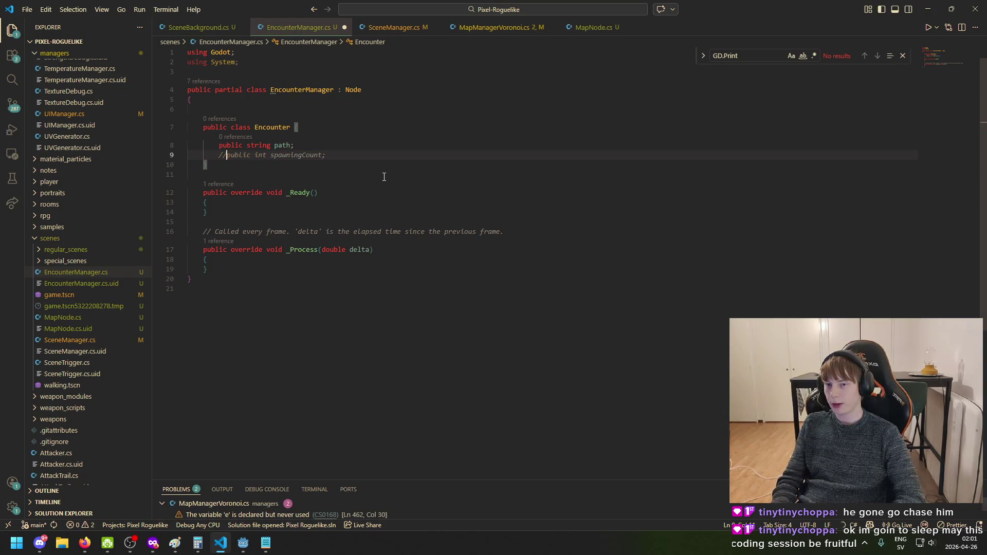
Switch to Godot and open the knife_goblin scene tab
mouse_move(243, 542)
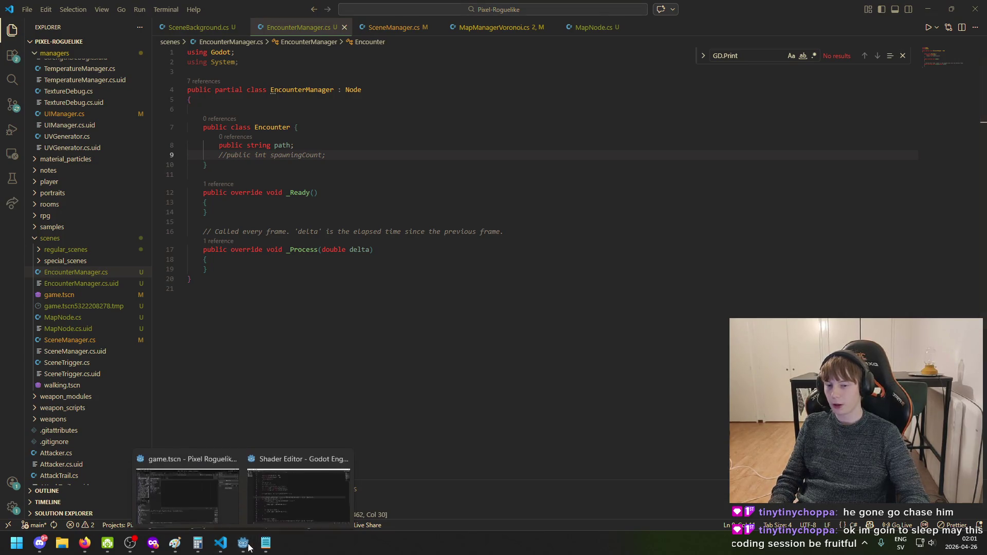
left_click(212, 495)
left_click(218, 43)
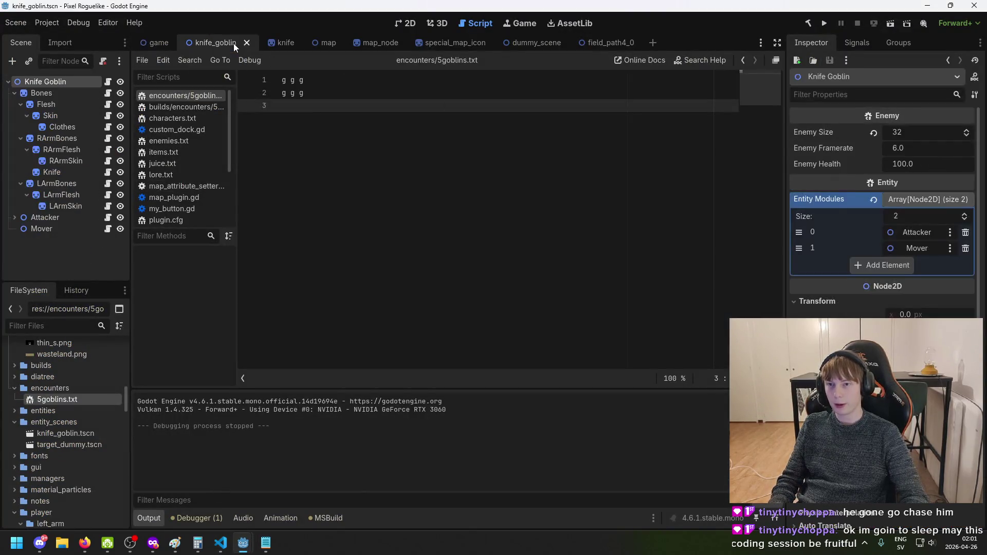
left_click(824, 23)
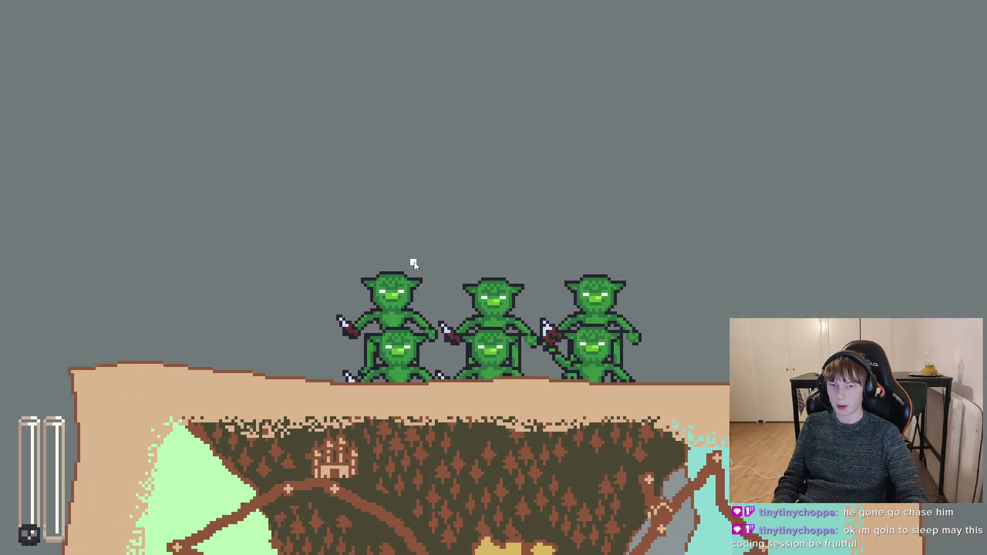
mouse_move(496, 273)
left_mouse_down()
mouse_move(392, 338)
mouse_move(296, 371)
mouse_move(218, 350)
mouse_move(727, 326)
mouse_move(729, 335)
mouse_move(271, 390)
mouse_move(277, 402)
mouse_move(405, 366)
mouse_move(640, 351)
mouse_move(213, 342)
mouse_move(655, 334)
mouse_move(324, 381)
mouse_move(674, 360)
mouse_move(236, 388)
mouse_move(274, 392)
mouse_move(280, 447)
mouse_move(473, 383)
left_mouse_up()
key("Escape")
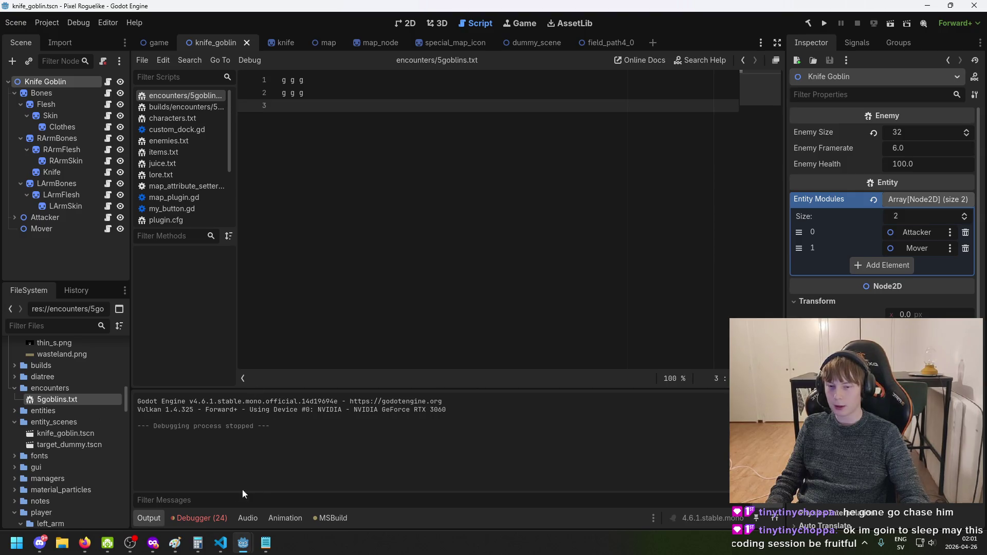
Check the 24 debugger errors, then switch to the game scene and save it
left_click(200, 518)
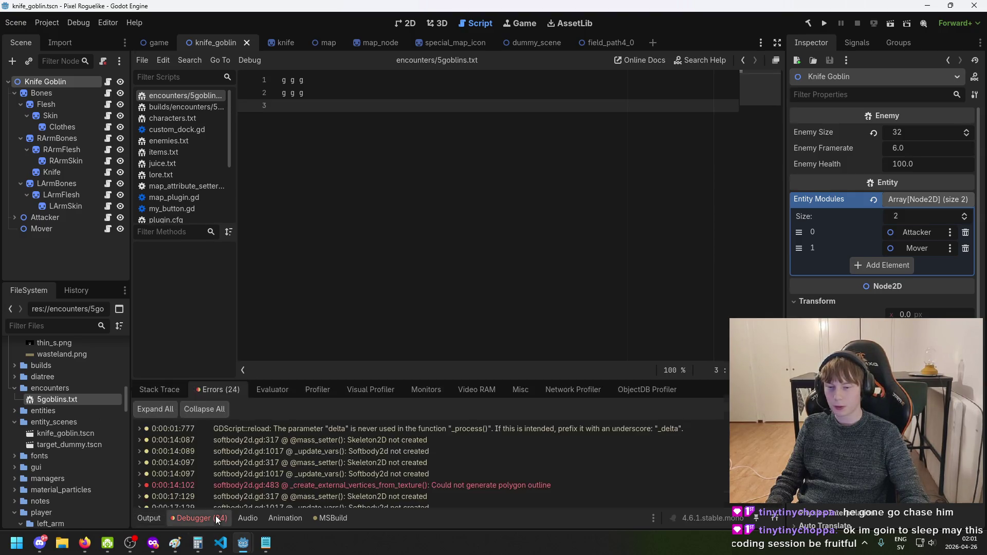
left_click(159, 519)
left_click(56, 127)
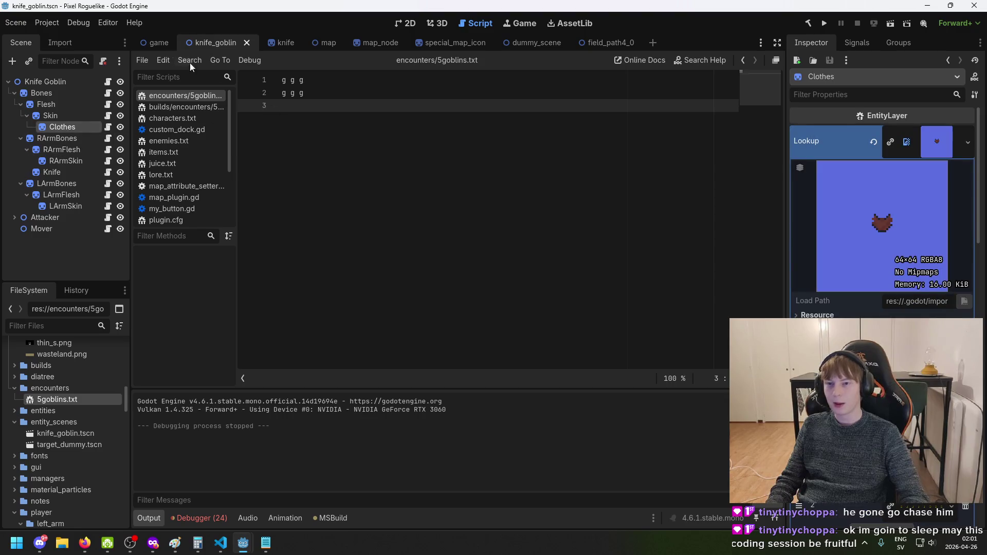
left_click(158, 44)
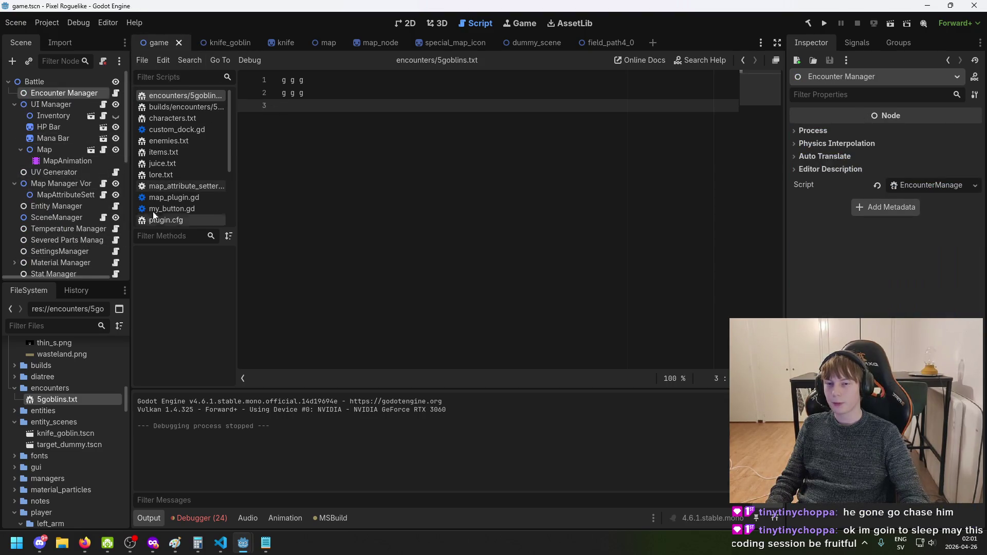
key("Up")
key("ctrl+s")
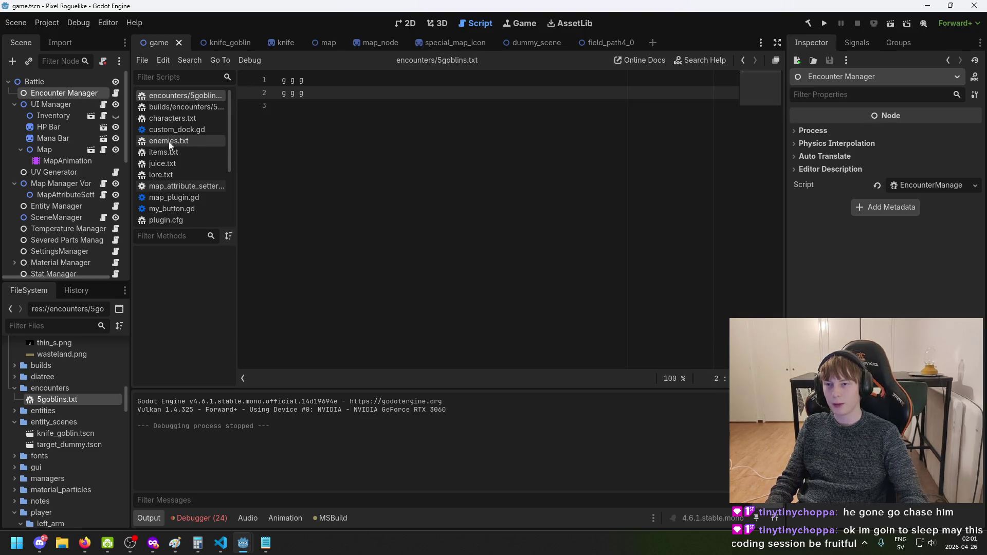
Inspect the game scene's Map, HP Bar, Inventory, UI Manager, Encounter Manager and Mana Bar nodes
left_click(66, 151)
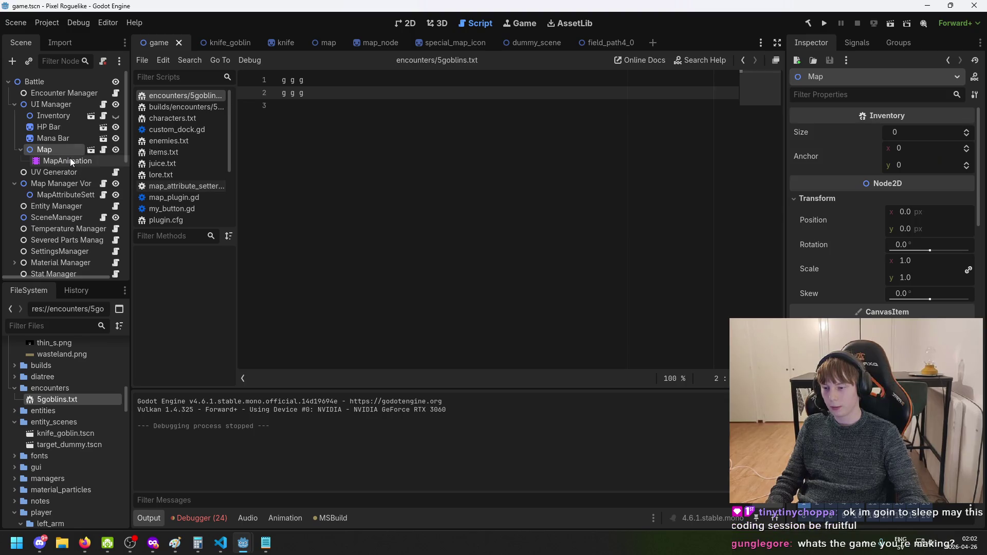
left_click(48, 127)
left_click(57, 104)
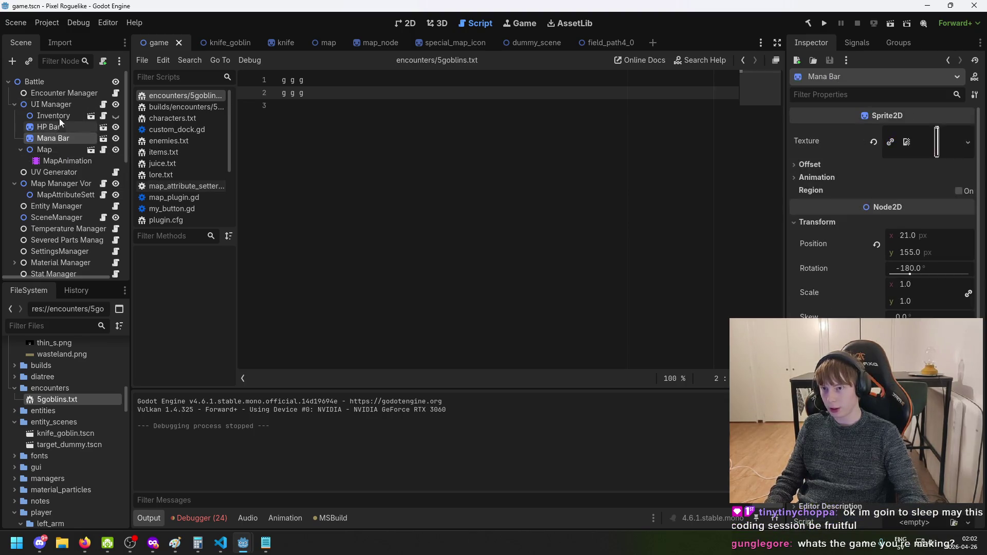
left_click(59, 116)
left_click(60, 103)
left_click(62, 114)
left_click(61, 94)
left_click(59, 105)
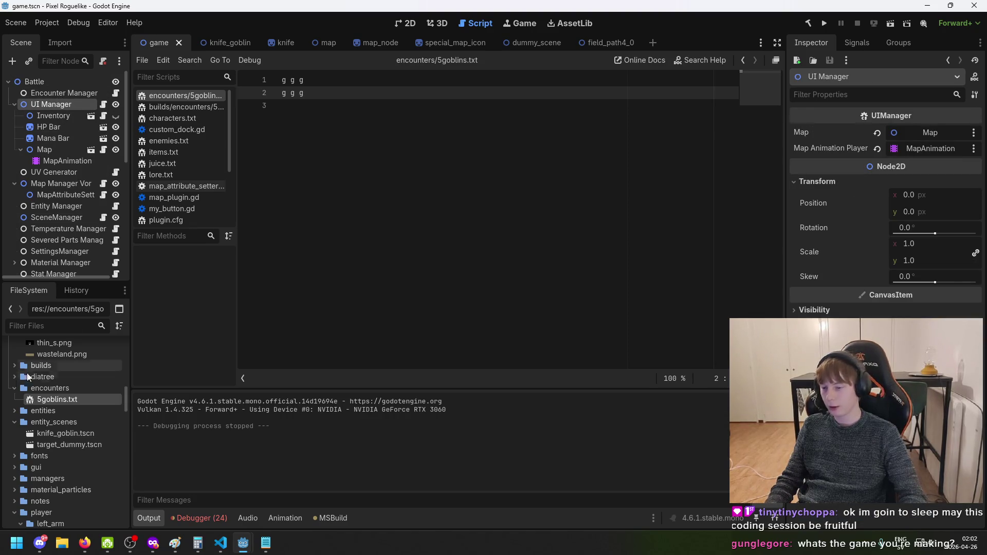
left_click(52, 138)
left_click(57, 117)
left_click(59, 128)
Browse the knife_goblin layers, the knife and map scenes, then return to the game scene
left_click(232, 41)
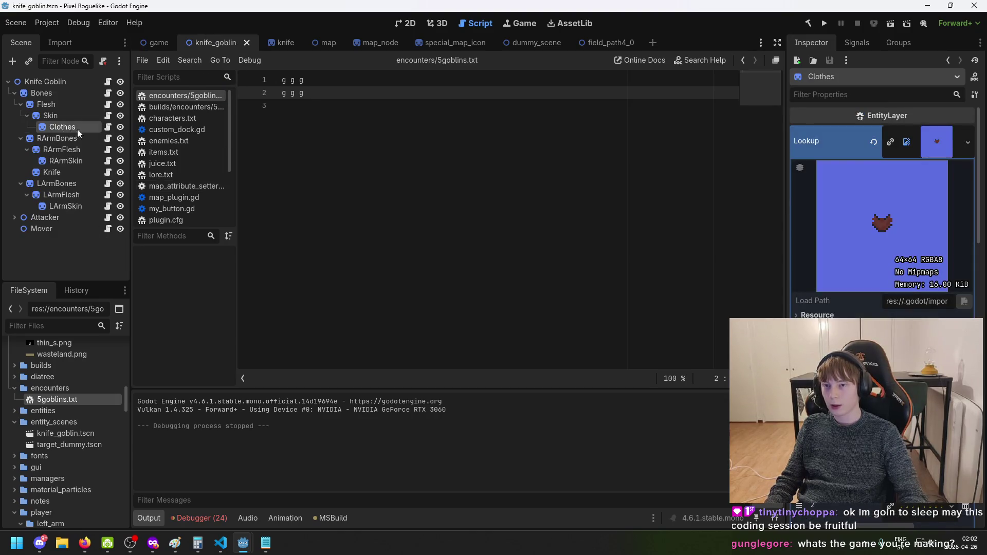
left_click(61, 139)
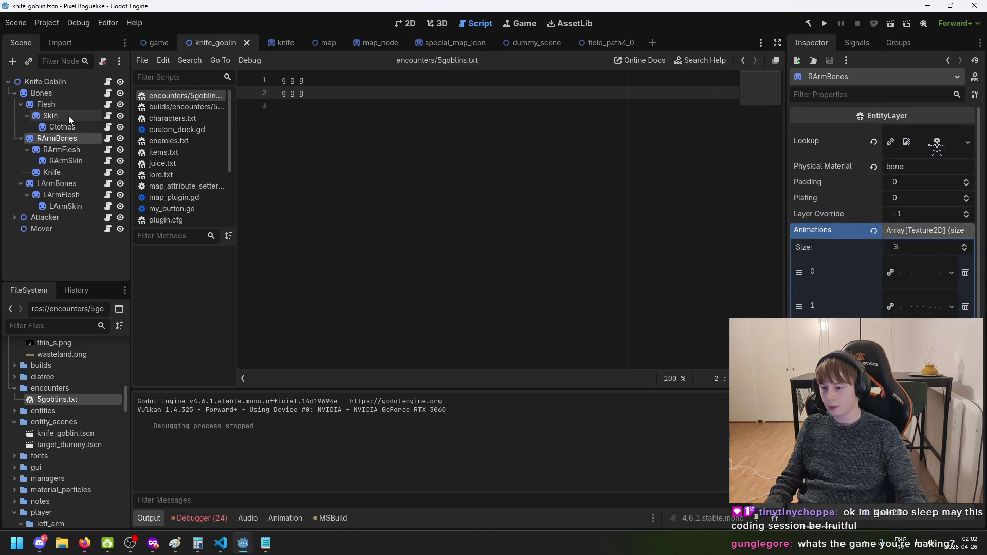
left_click(59, 115)
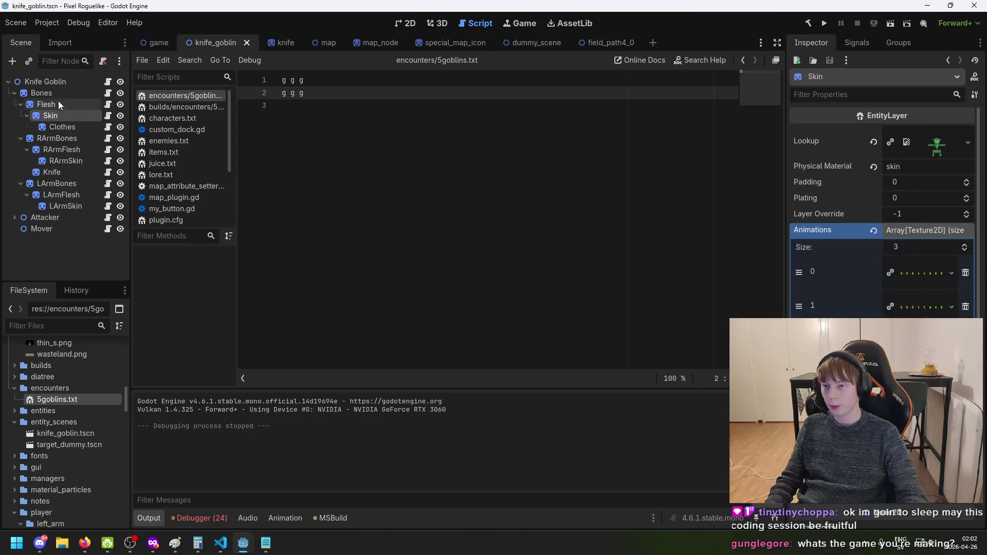
left_click(291, 45)
left_click(324, 43)
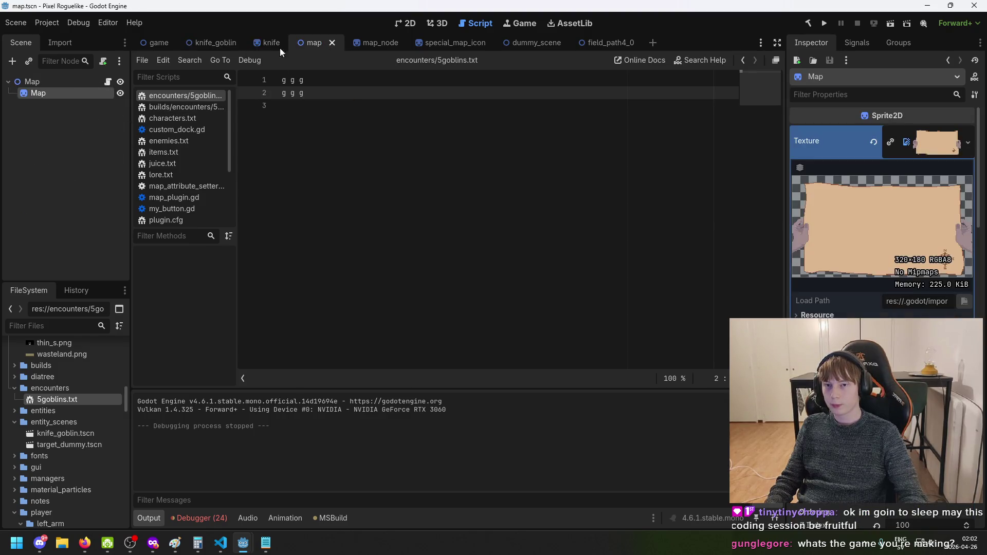
left_click(159, 43)
scroll(58, 377, "down", 1)
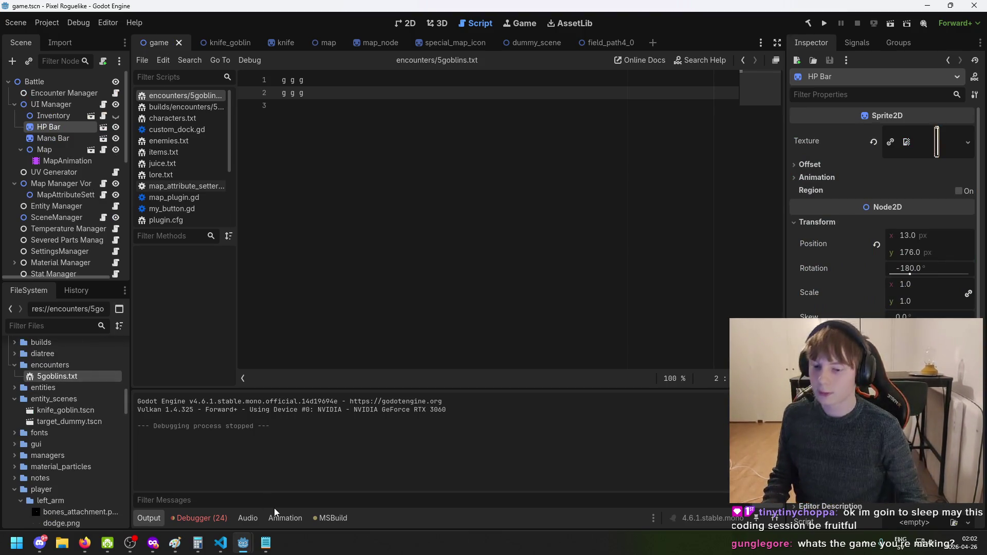
Clear the 24 debugger errors, save the game scene, and bring up the encounter-design notes
left_click(211, 517)
left_click(162, 390)
left_click(222, 392)
left_click(761, 409)
key("ctrl+s")
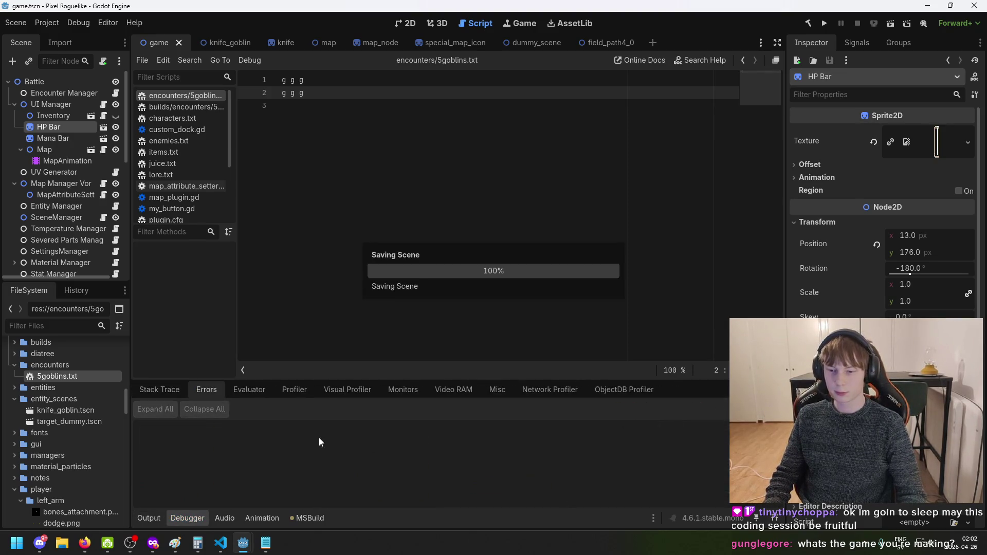
left_click(266, 542)
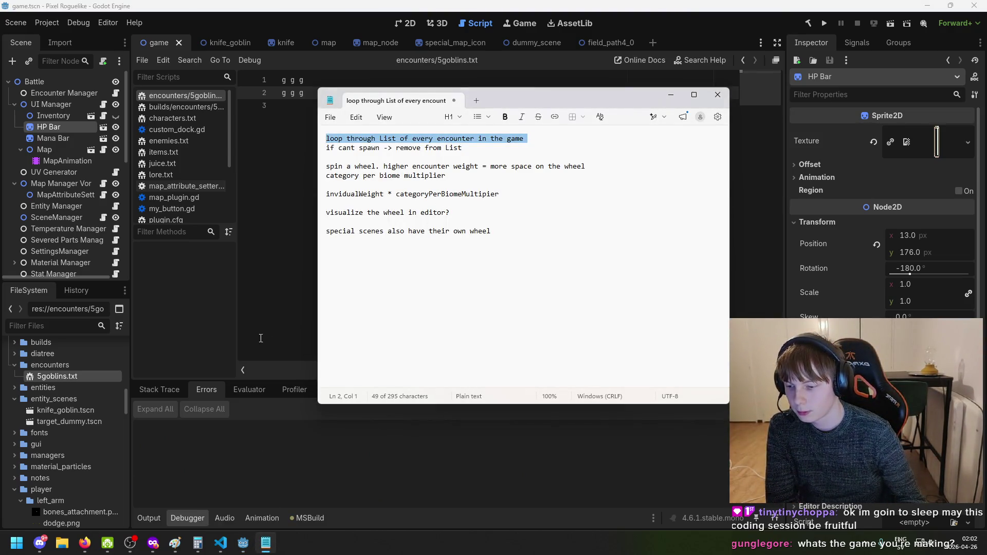
Select MapAnimation, then cycle through the knife_goblin, knife, map and game scene tabs
left_click(66, 161)
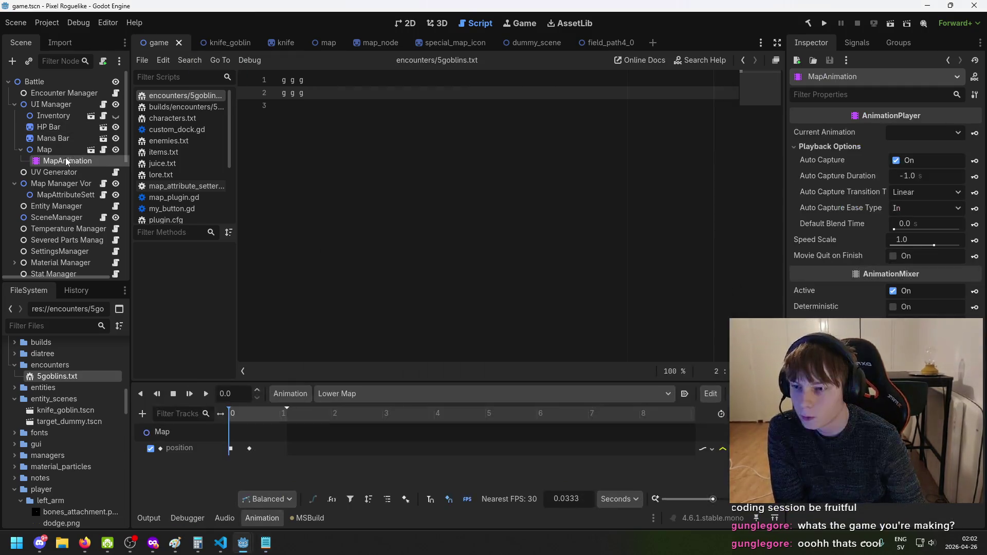
left_click(217, 42)
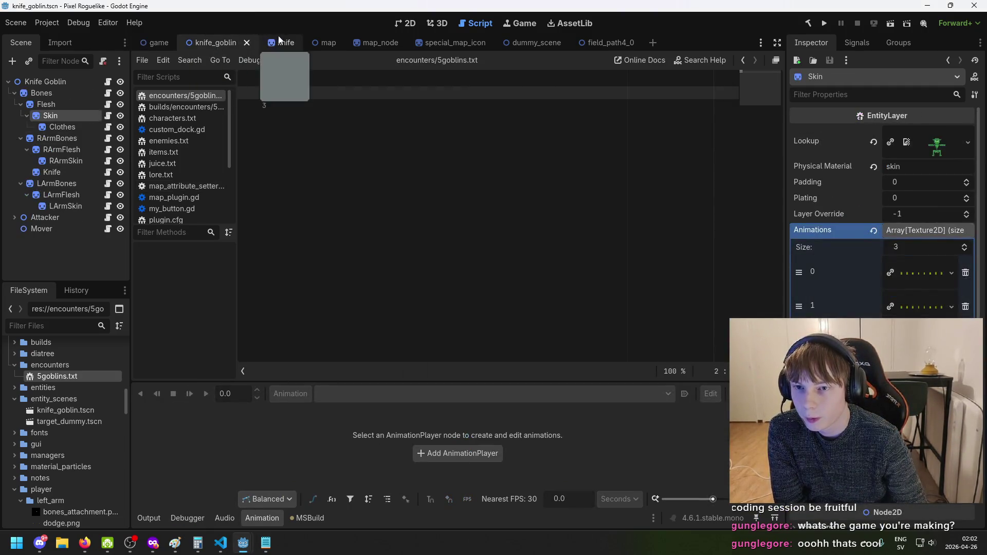
left_click(279, 40)
left_click(329, 40)
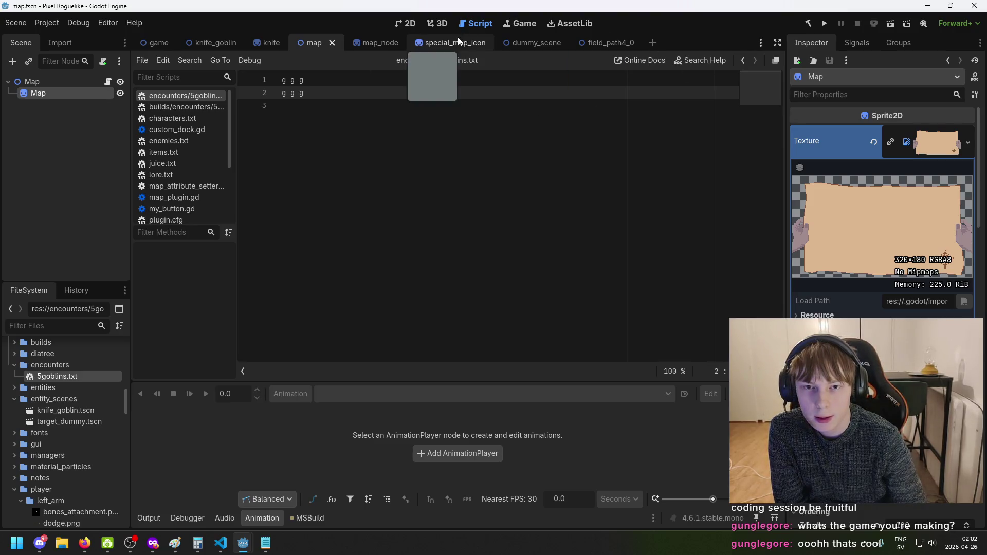
left_click(156, 43)
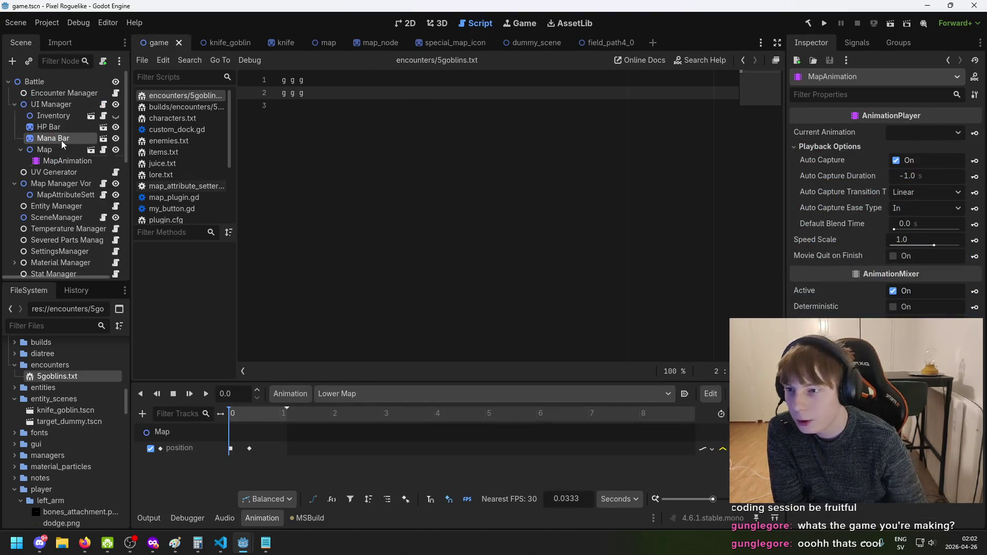
Inspect the UI Manager, Encounter Manager and Player nodes, ending on the Flesh layer
left_click(51, 157)
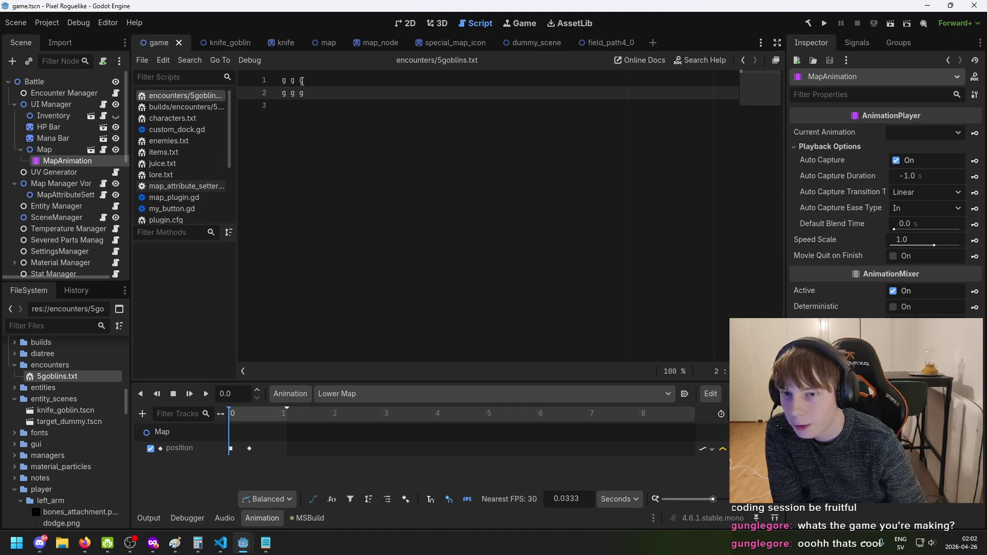
left_click(52, 104)
scroll(58, 125, "down", 2)
scroll(57, 125, "up", 2)
left_click(57, 93)
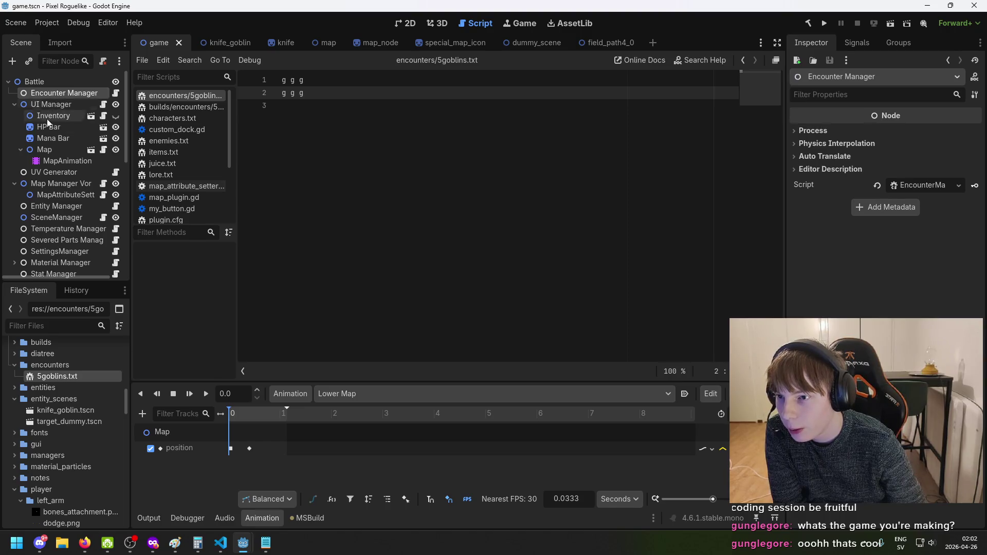
scroll(69, 174, "down", 4)
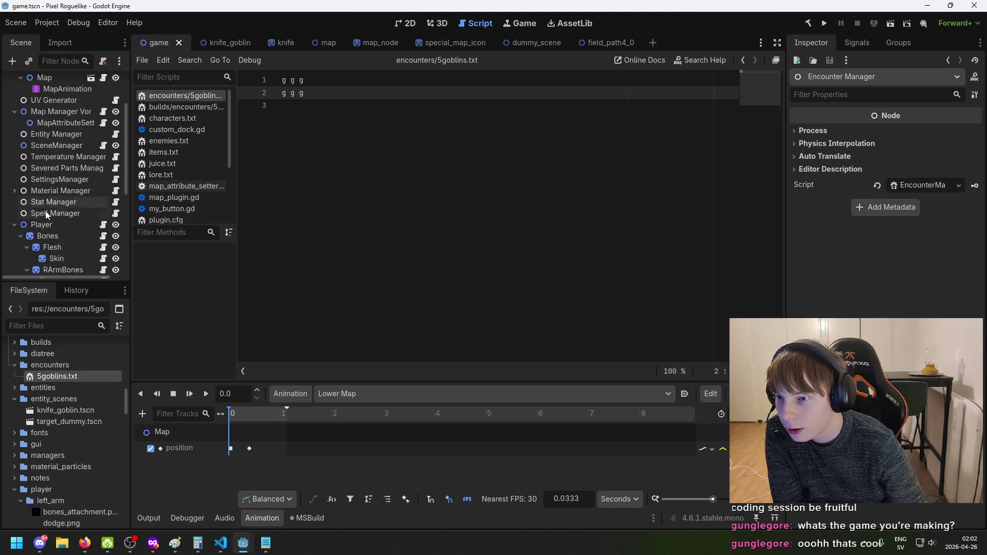
left_click(58, 199)
left_click(76, 220)
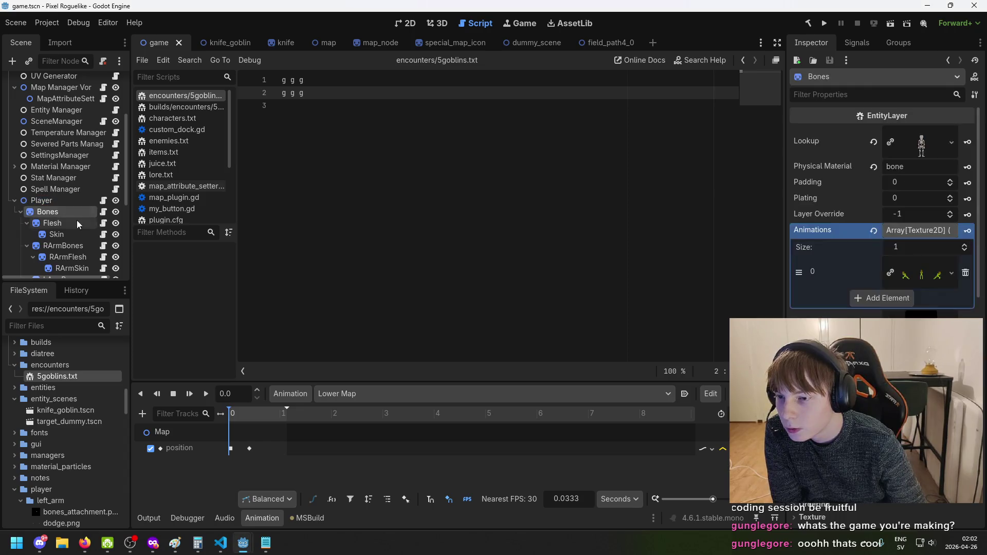
left_click(72, 245)
scroll(74, 234, "down", 3)
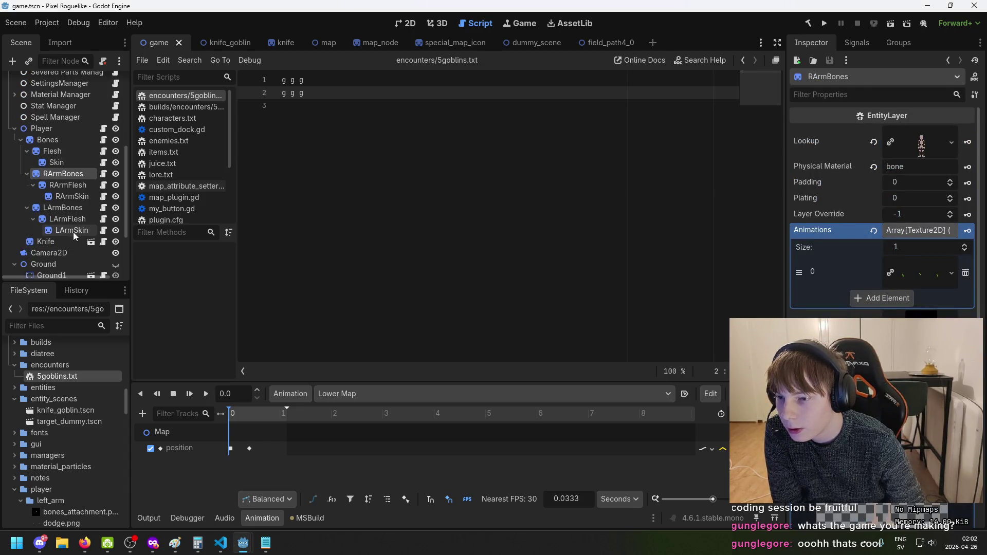
left_click(73, 232)
left_click(71, 240)
scroll(54, 151, "up", 1)
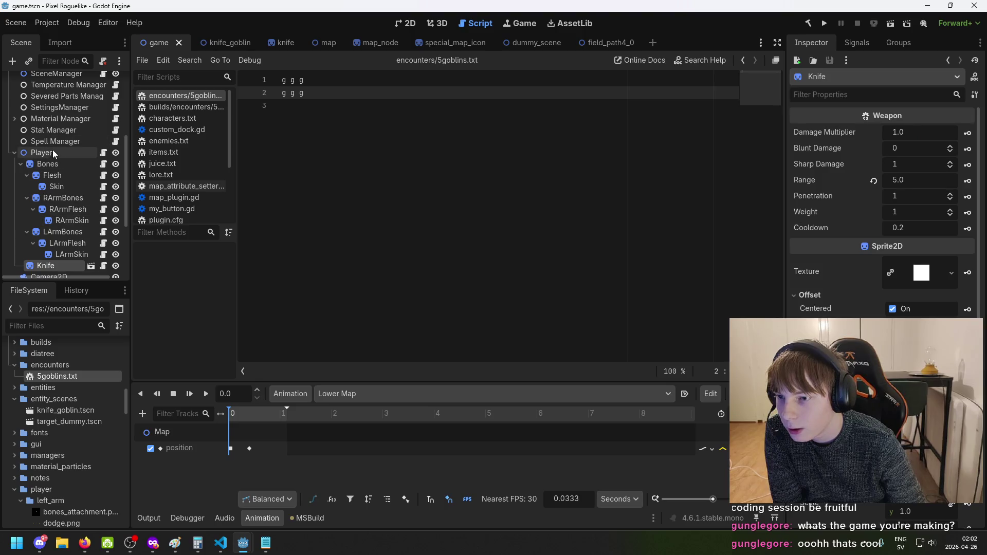
scroll(70, 175, "up", 3)
scroll(69, 175, "up", 3)
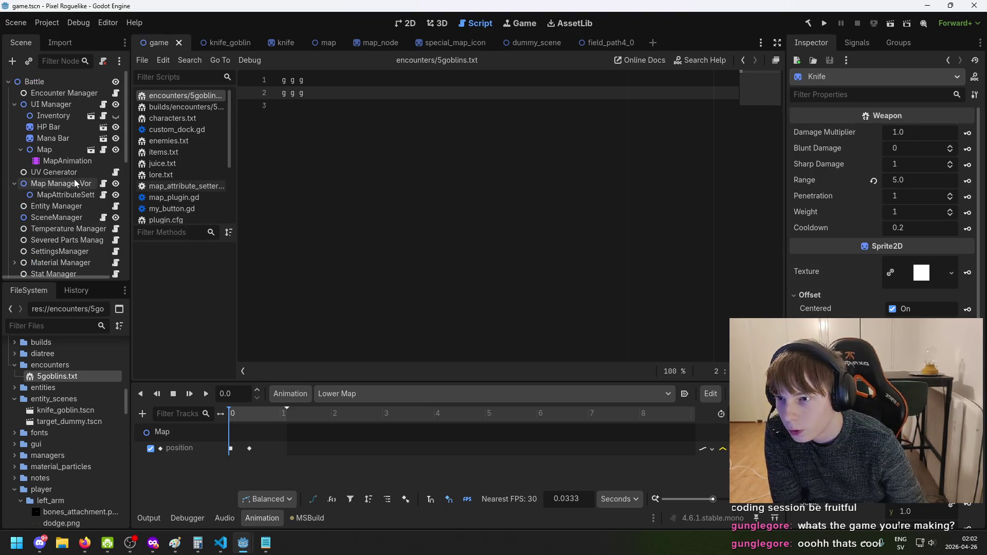
left_click(59, 153)
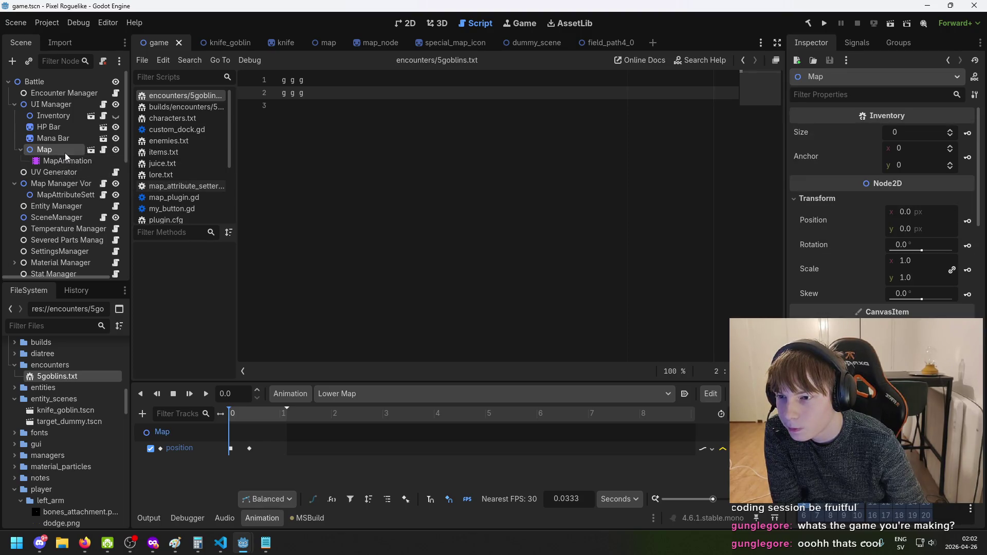
scroll(42, 170, "down", 2)
scroll(64, 143, "up", 2)
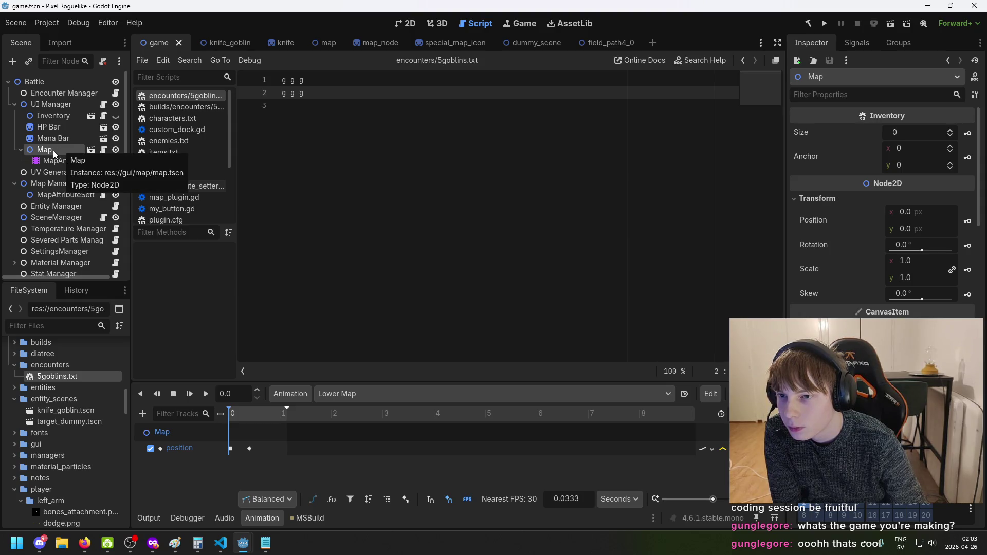
scroll(57, 170, "down", 1)
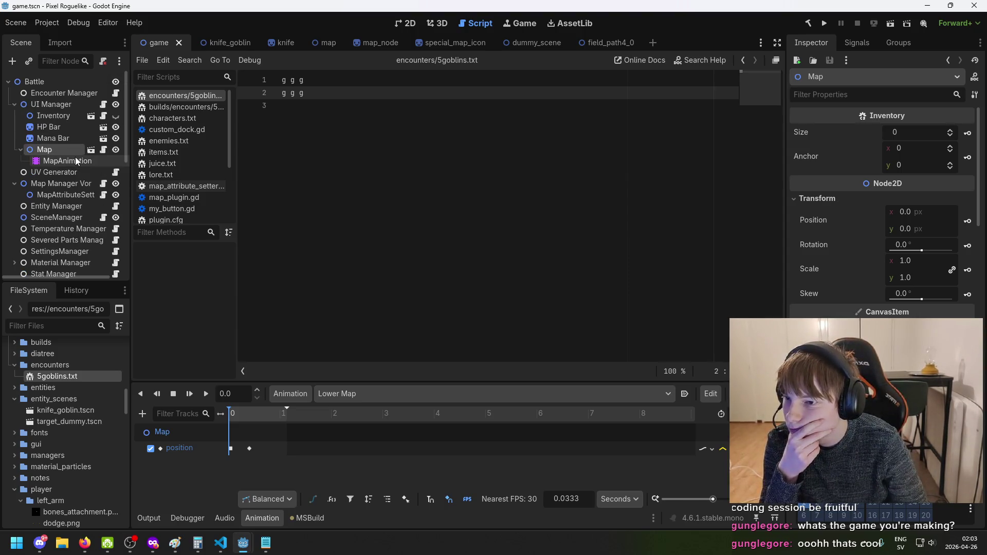
scroll(68, 168, "down", 3)
left_click(68, 200)
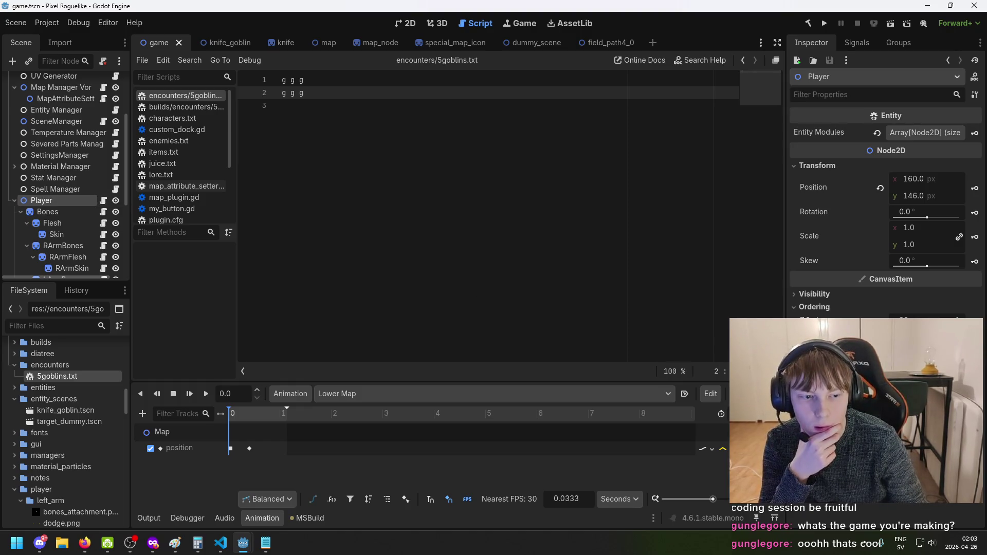
Run the game with F5, enter the castle encounter and attack the goblins
key("F5")
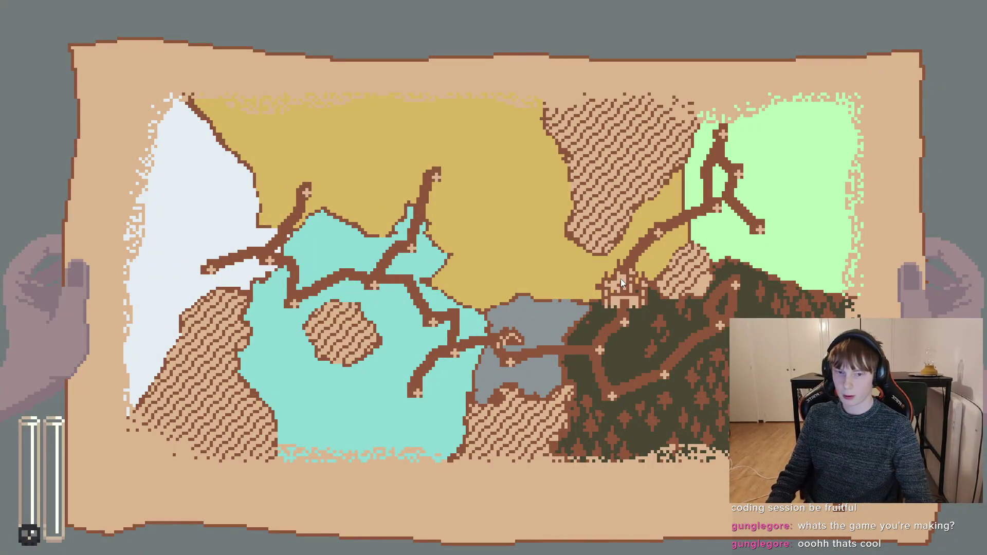
left_click(620, 283)
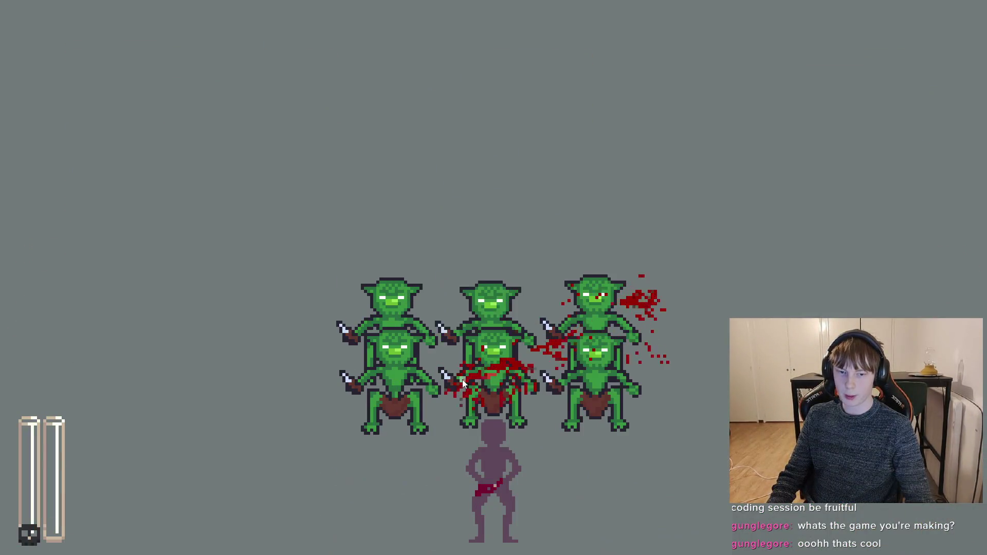
mouse_move(744, 293)
left_mouse_down()
mouse_move(271, 315)
mouse_move(718, 346)
mouse_move(668, 309)
mouse_move(238, 279)
mouse_move(212, 353)
mouse_move(265, 319)
mouse_move(551, 253)
mouse_move(521, 243)
mouse_move(272, 329)
mouse_move(256, 279)
mouse_move(493, 273)
mouse_move(478, 245)
mouse_move(334, 329)
mouse_move(271, 346)
mouse_move(506, 234)
mouse_move(266, 367)
mouse_move(709, 251)
mouse_move(719, 360)
mouse_move(474, 244)
mouse_move(518, 255)
mouse_move(720, 363)
mouse_move(689, 334)
mouse_move(585, 292)
mouse_move(663, 331)
mouse_move(698, 287)
mouse_move(634, 359)
mouse_move(601, 430)
mouse_move(644, 319)
mouse_move(602, 424)
mouse_move(644, 328)
mouse_move(650, 362)
left_mouse_up()
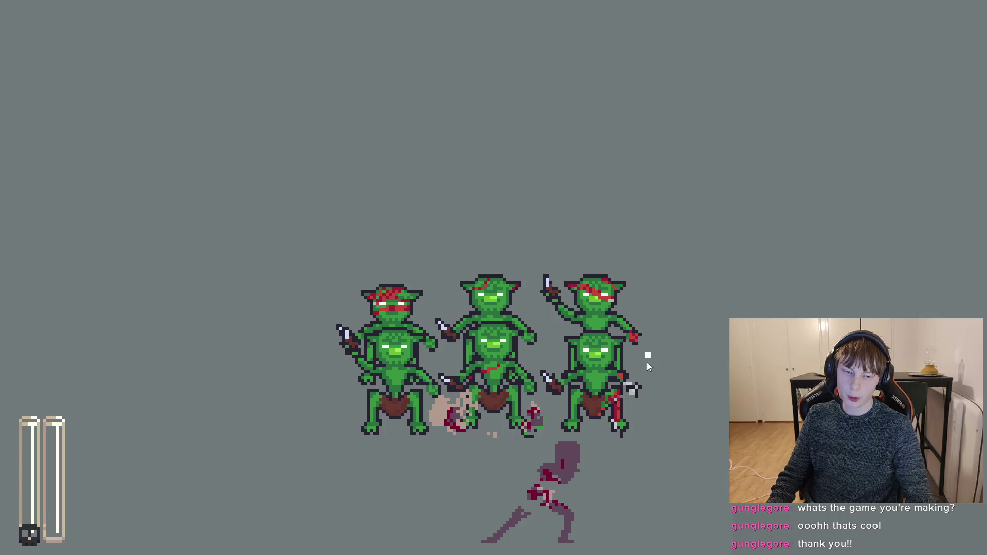
mouse_move(645, 356)
left_mouse_down()
mouse_move(653, 341)
mouse_move(627, 421)
mouse_move(649, 435)
mouse_move(634, 452)
mouse_move(654, 448)
mouse_move(683, 298)
mouse_move(553, 286)
mouse_move(700, 330)
mouse_move(562, 286)
mouse_move(732, 302)
mouse_move(639, 302)
mouse_move(760, 288)
mouse_move(705, 269)
mouse_move(430, 306)
mouse_move(722, 295)
mouse_move(679, 370)
mouse_move(530, 523)
mouse_move(502, 504)
mouse_move(514, 495)
mouse_move(489, 501)
mouse_move(469, 492)
mouse_move(455, 501)
mouse_move(448, 484)
mouse_move(480, 479)
mouse_move(474, 403)
mouse_move(635, 299)
mouse_move(699, 310)
mouse_move(641, 288)
mouse_move(670, 279)
mouse_move(676, 294)
mouse_move(586, 344)
mouse_move(554, 341)
mouse_move(626, 331)
mouse_move(598, 323)
left_mouse_up()
Toggle the world map with M several times, then stop the game with F8
key("m")
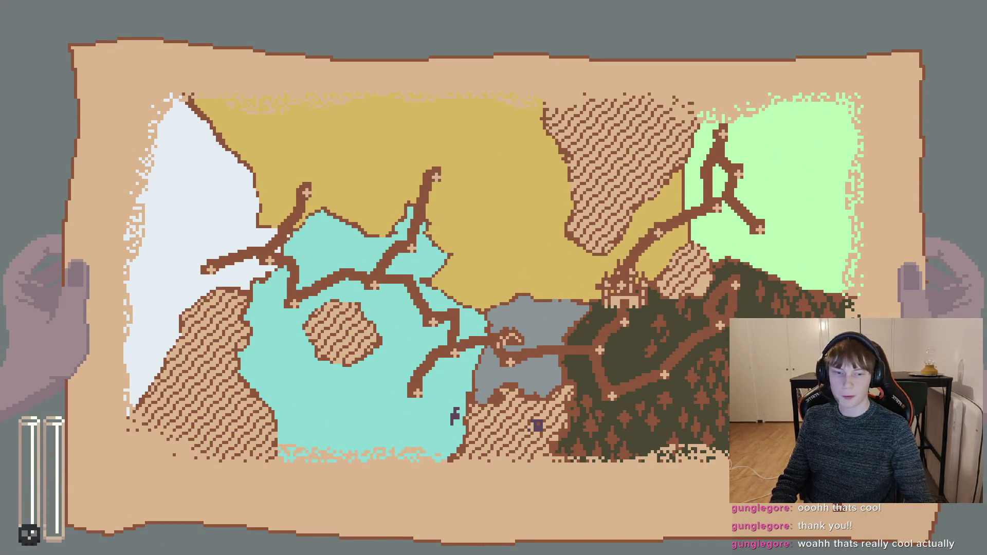
key("m")
key("m")
key("m")
key("m")
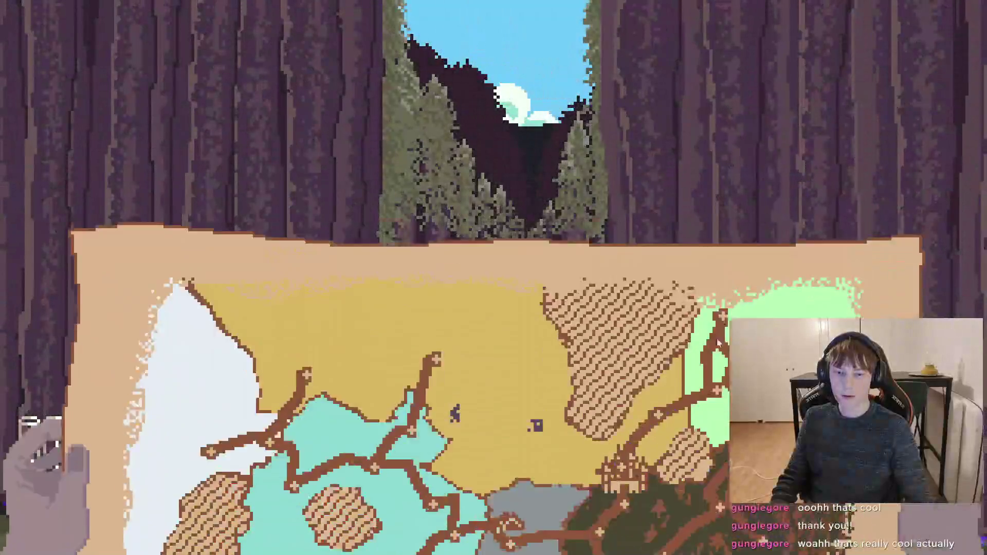
key("m")
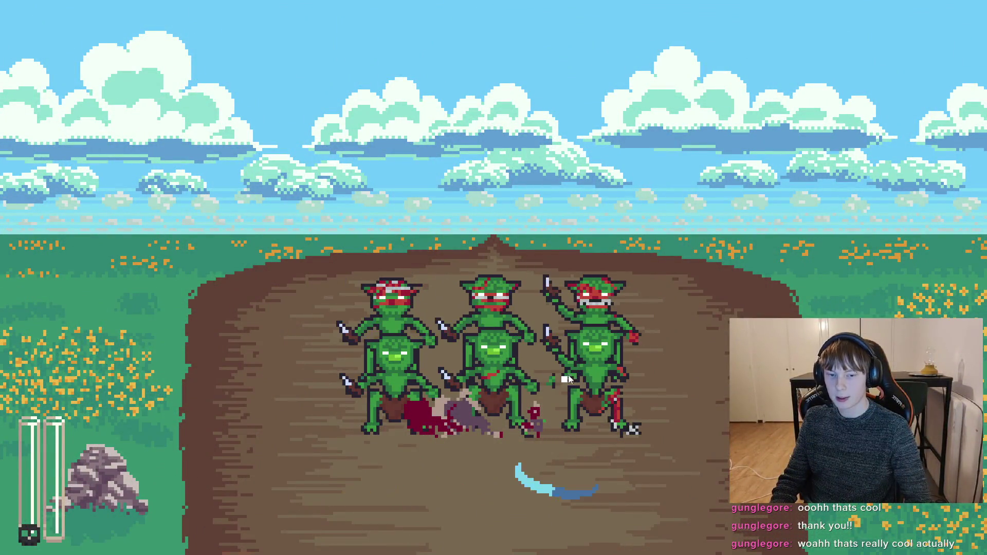
key("m")
key("m")
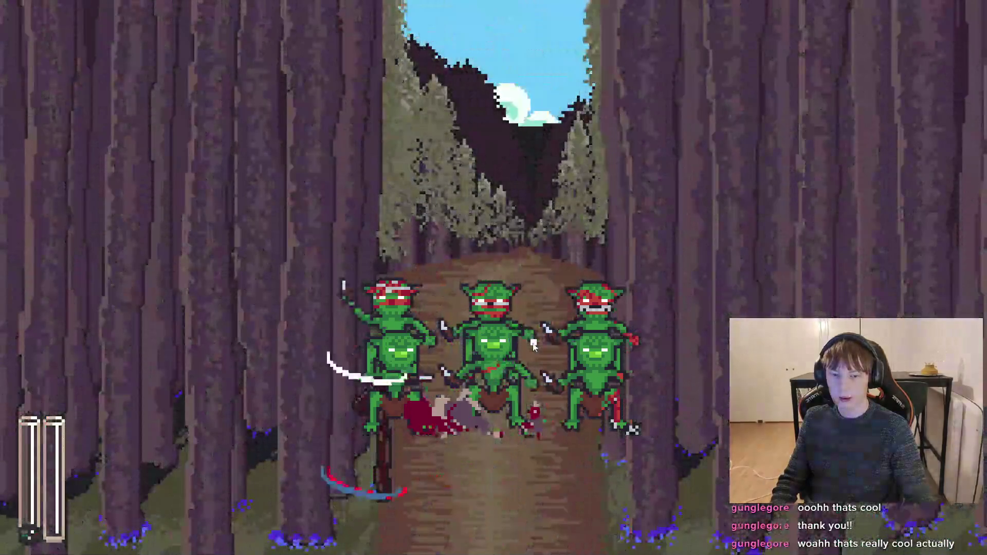
key("m")
key("m")
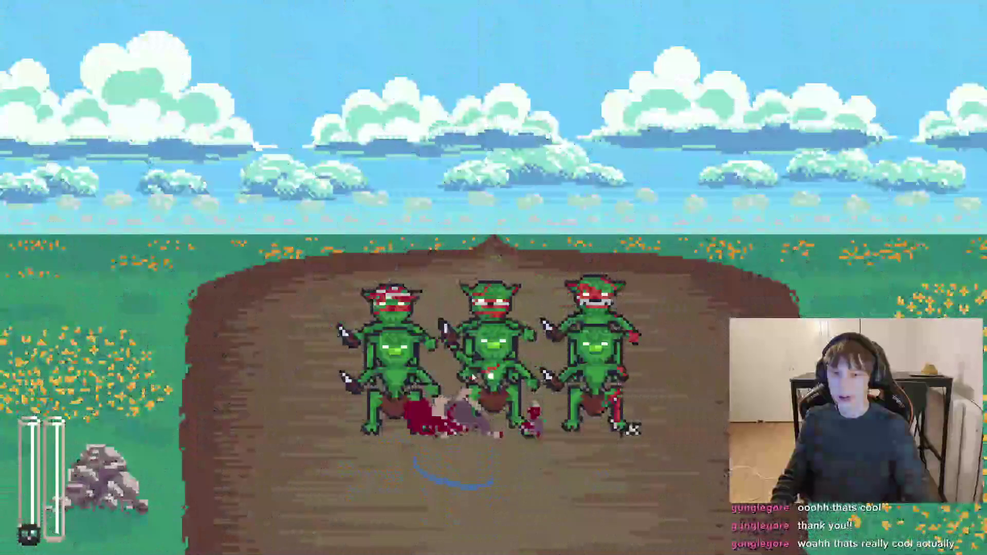
key("F8")
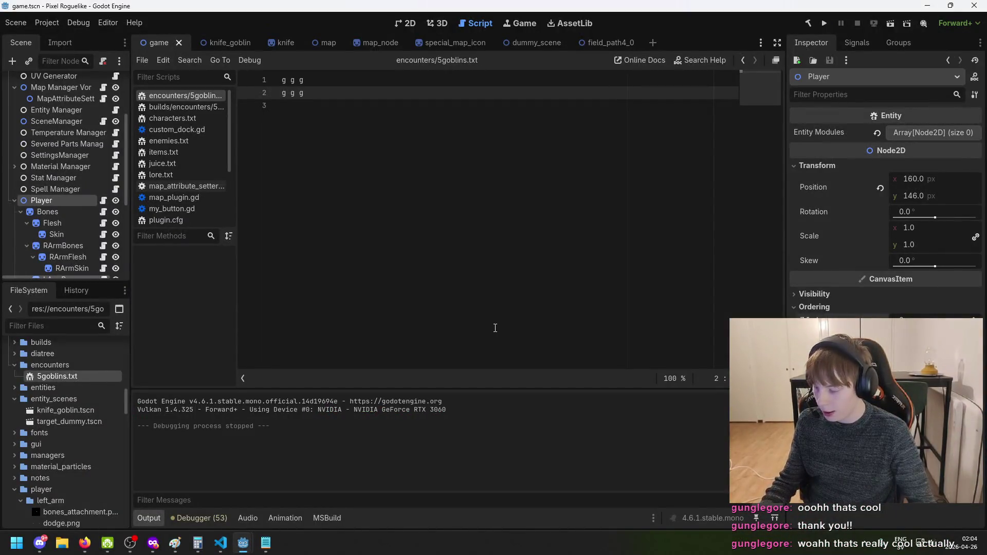
Browse the knife_goblin, game and knife scenes, then review the encounter notes without saving
left_click(221, 39)
left_click(155, 43)
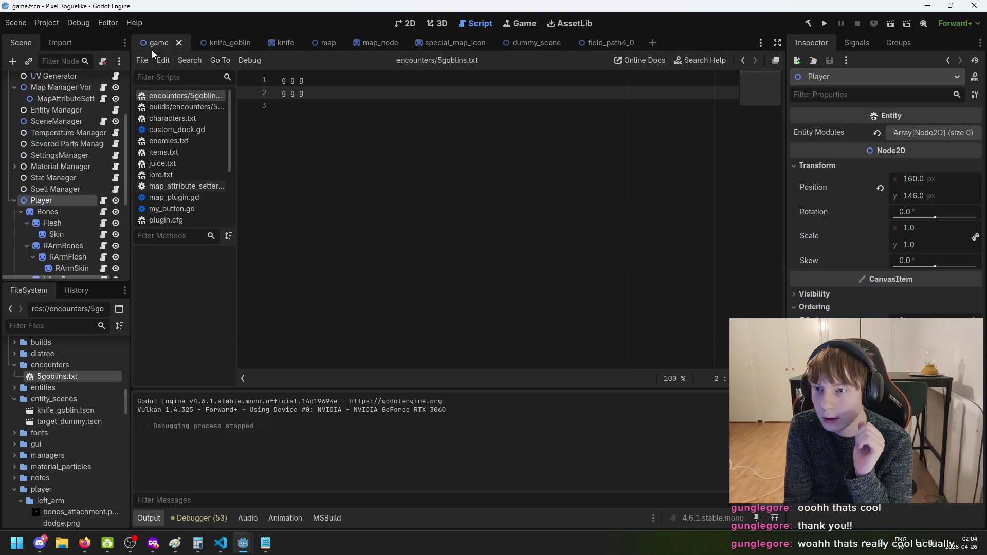
left_click(276, 41)
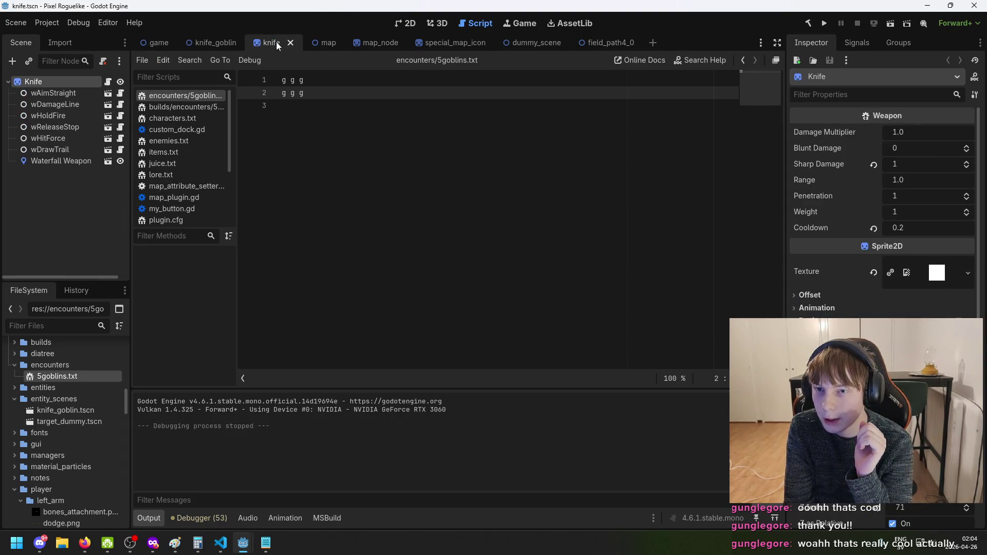
left_click(266, 542)
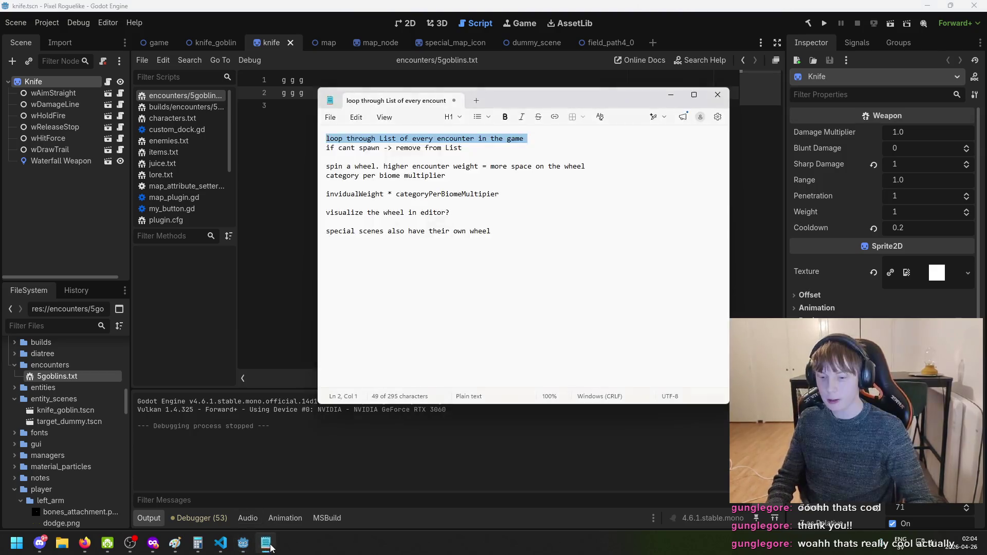
left_click(514, 225)
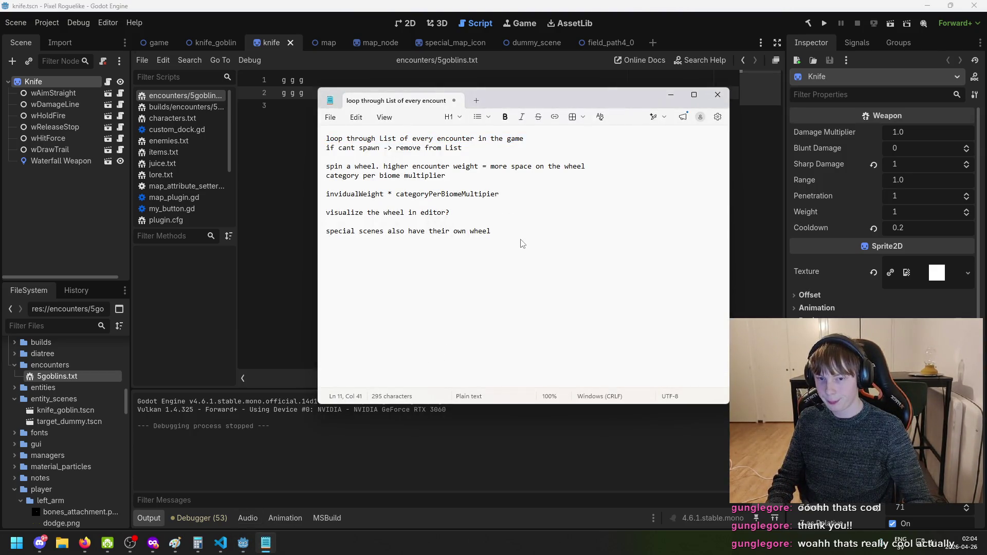
key("ctrl+s")
key("Escape")
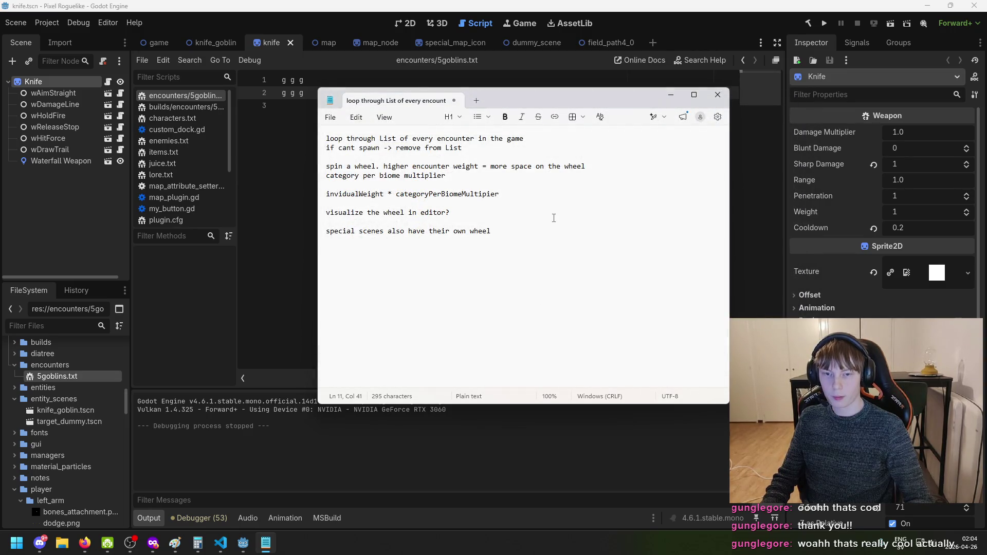
Glance at the wheel sketch, then bring EncounterManager.cs in VS Code to the front
left_click(178, 546)
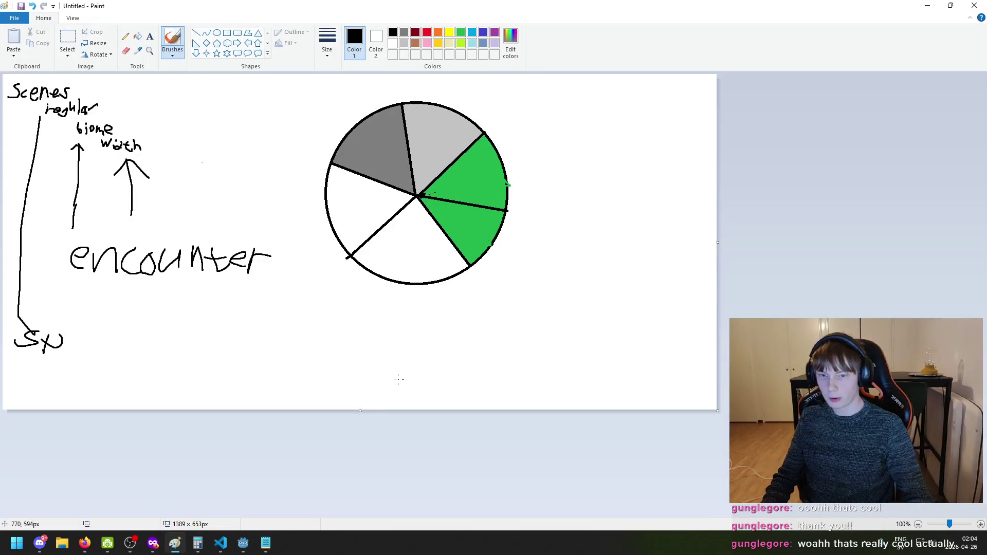
left_click(168, 547)
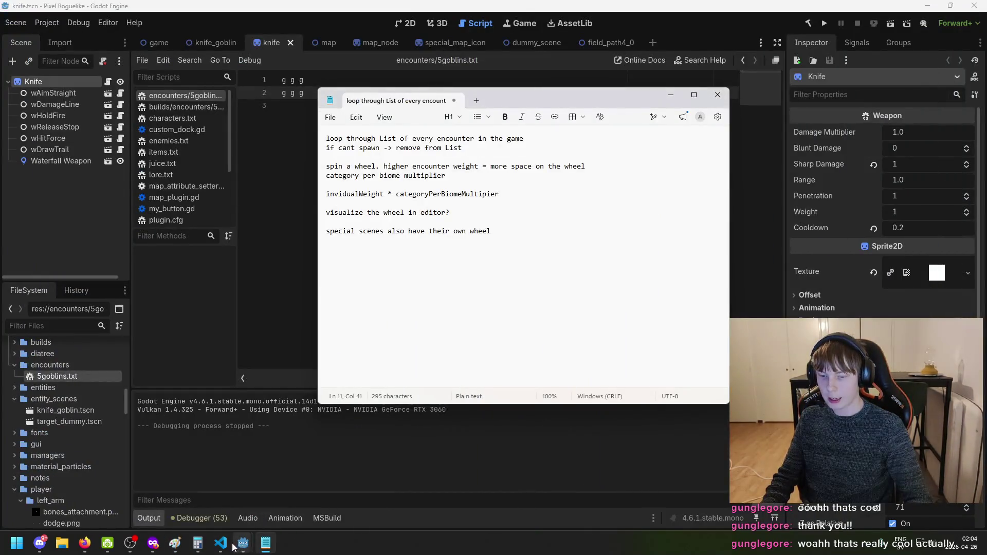
left_click(222, 549)
left_click(222, 549)
mouse_move(265, 543)
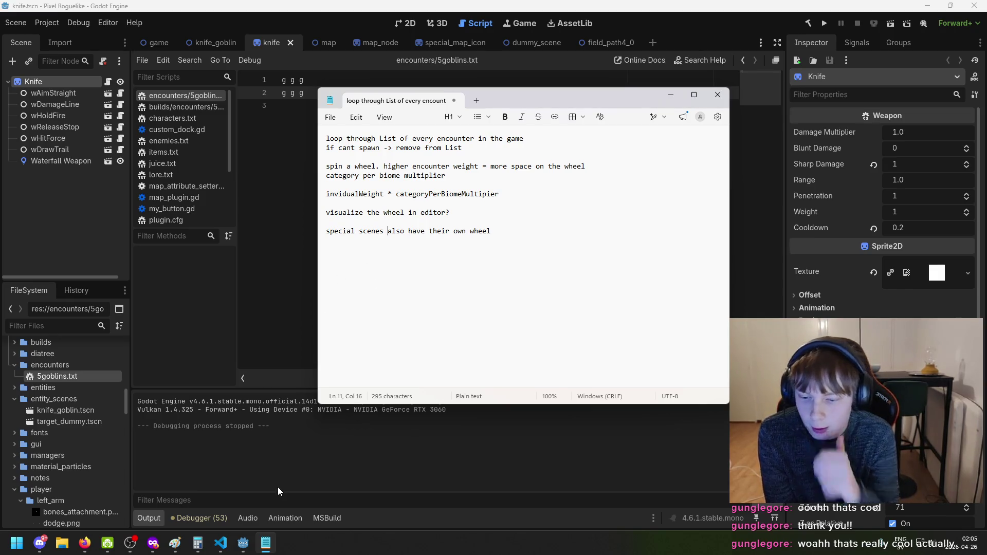
left_click(220, 543)
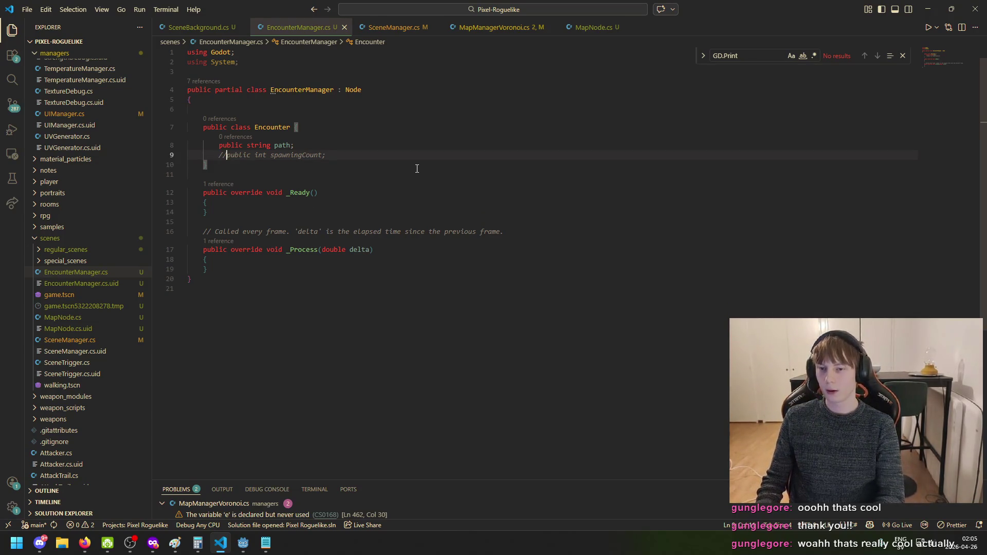
Close the Encounter class with a brace, undoing the suggested _Ready() block and stray public
type("}")
key("Return")
key("Return")
key("Return")
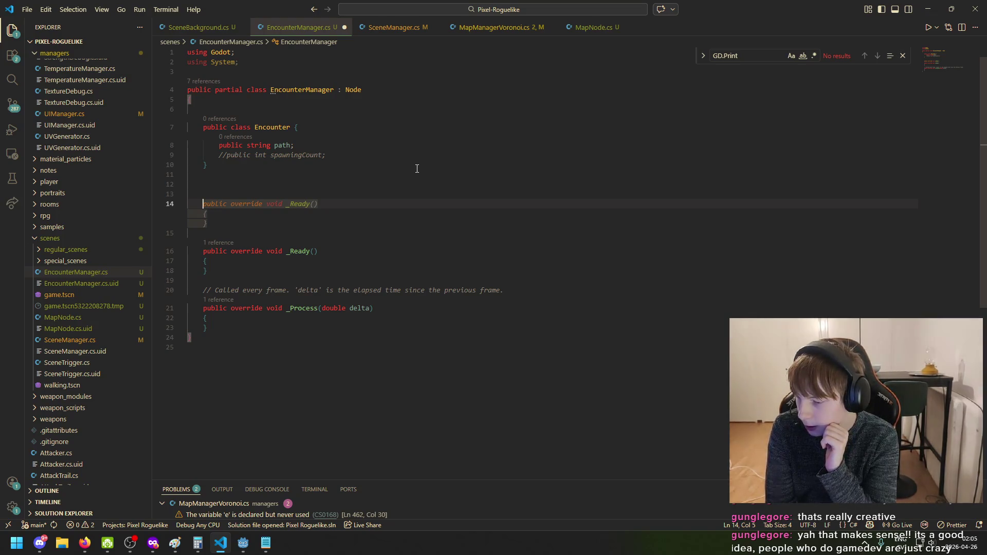
key("BackSpace")
key("BackSpace")
key("BackSpace")
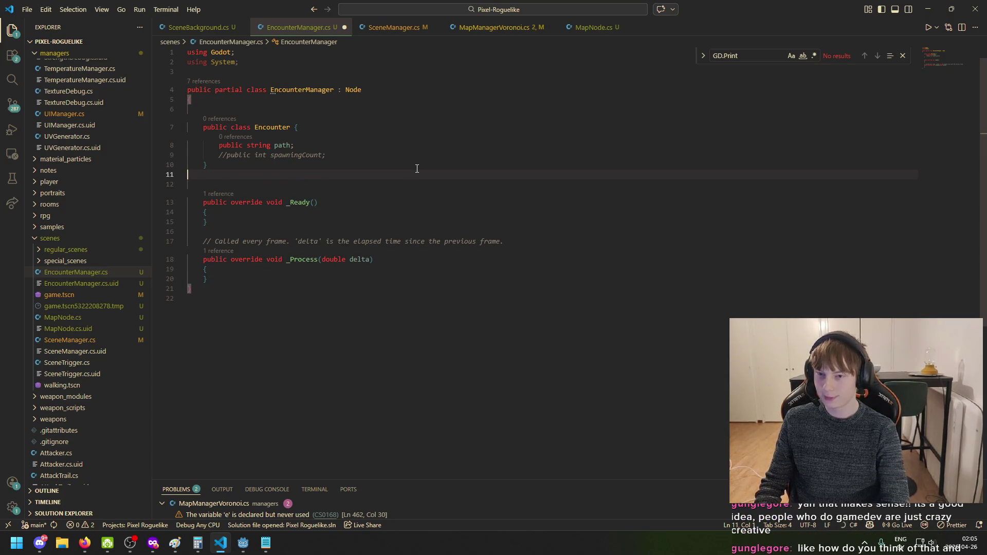
key("Return")
key("Tab")
key("ctrl+z")
type("public")
key("ctrl+z")
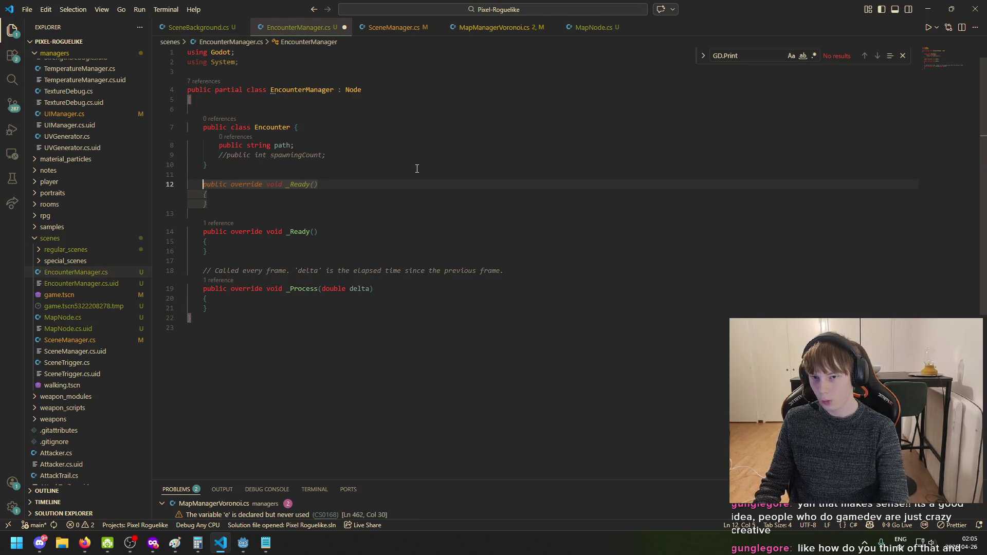
Check the encounter notes, delete the empty line after the class header, and reopen the notes
left_click(265, 545)
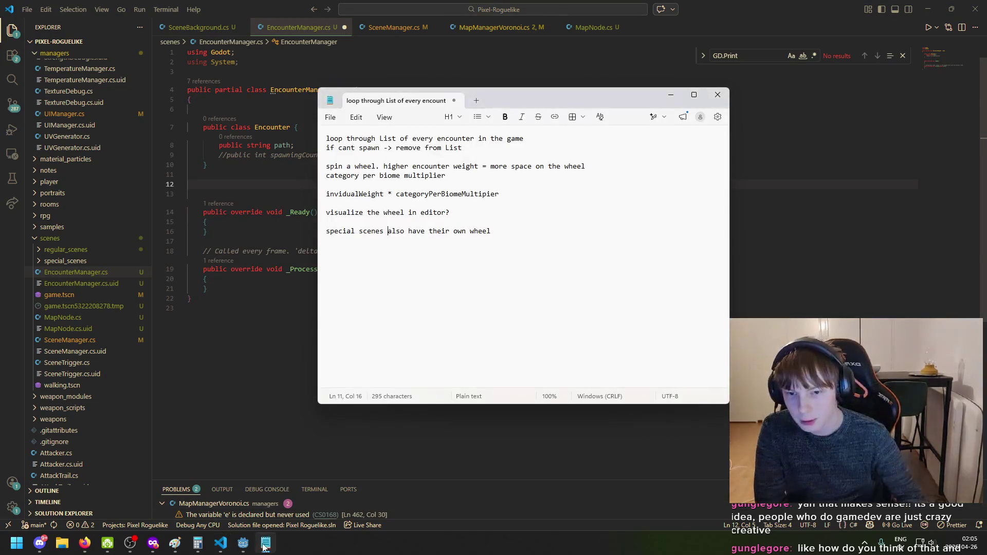
left_click(265, 545)
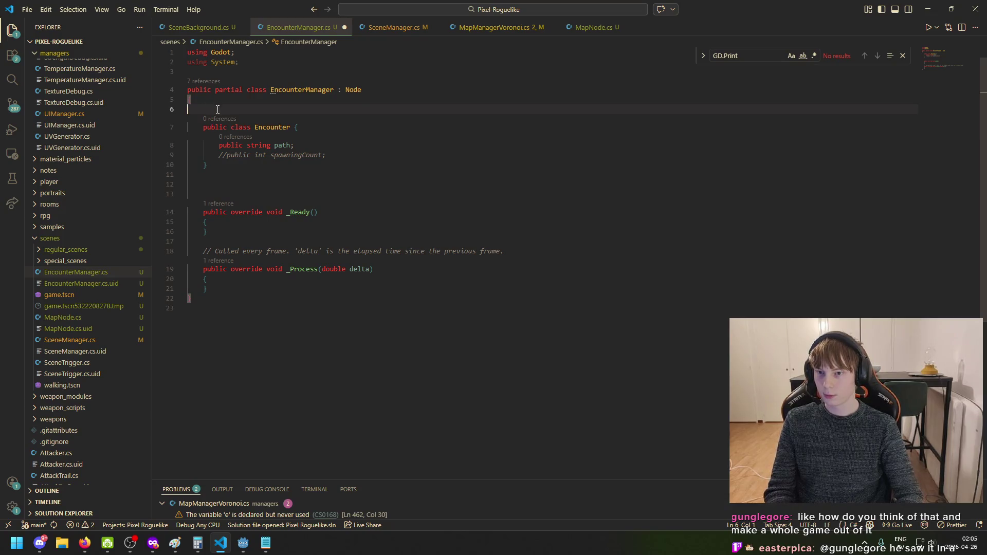
key("BackSpace")
left_click(253, 174)
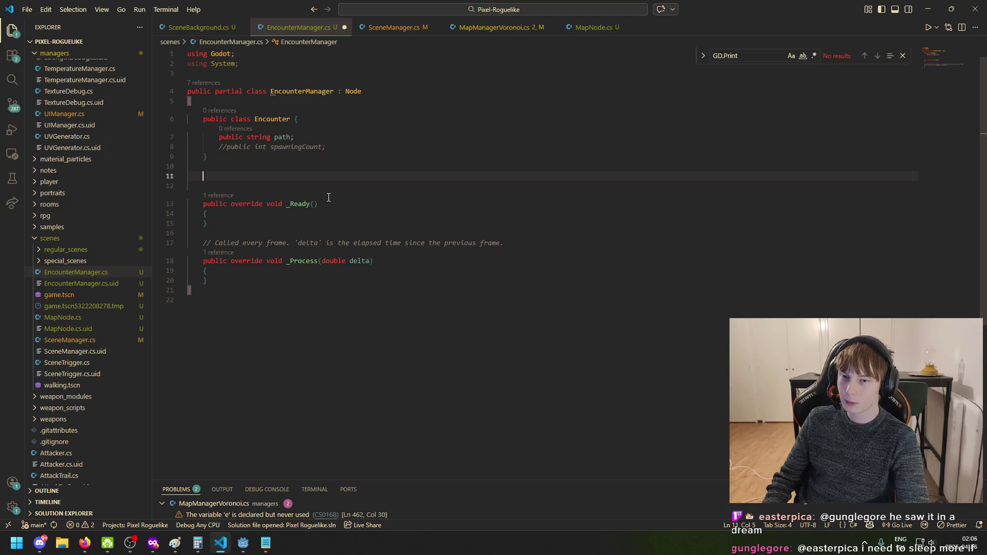
left_click(267, 545)
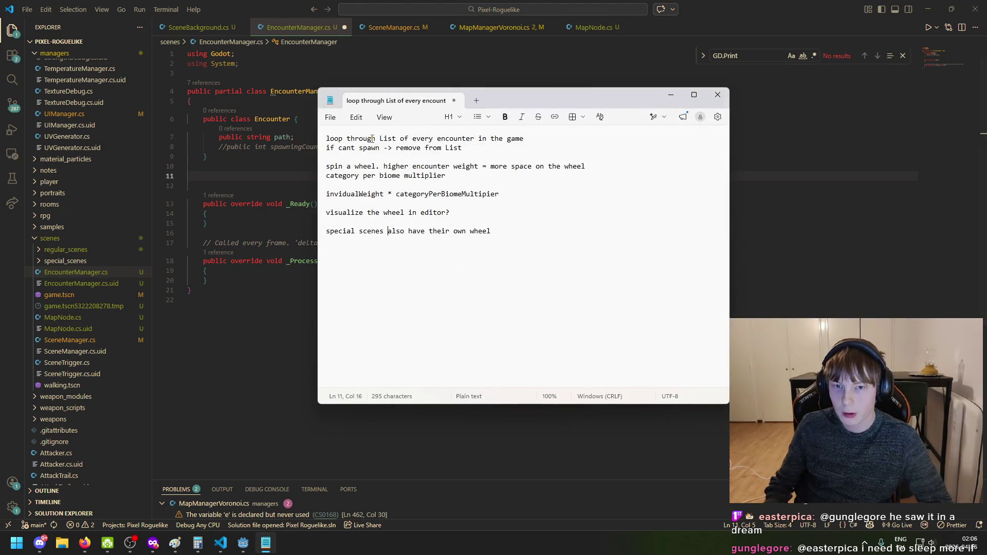
left_click(367, 166)
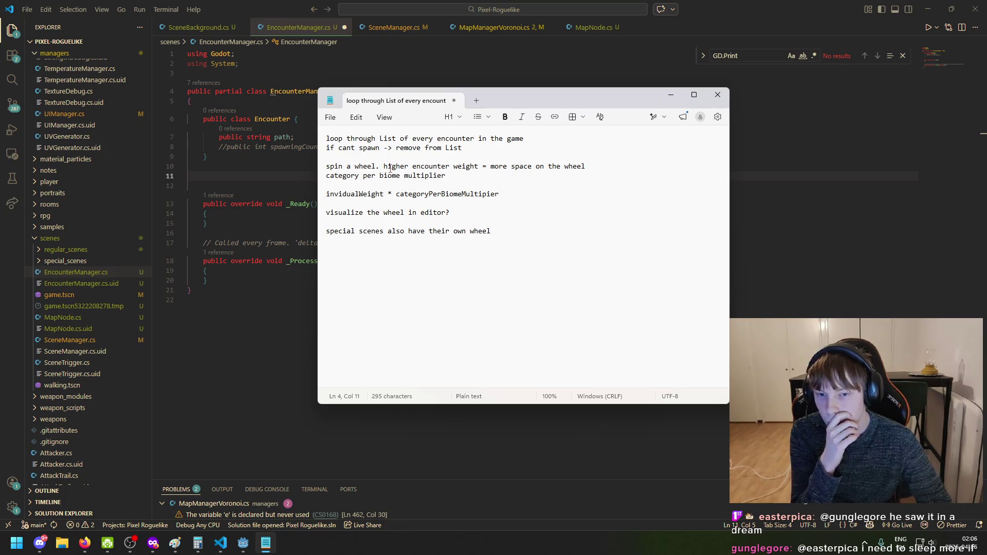
left_click(290, 174)
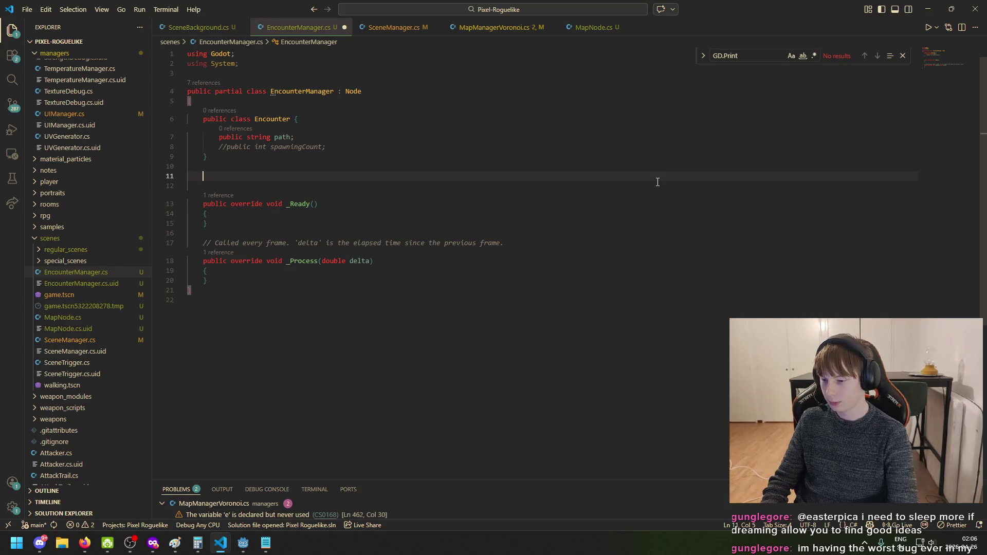
type("P")
key("Tab")
key("Tab")
type(";")
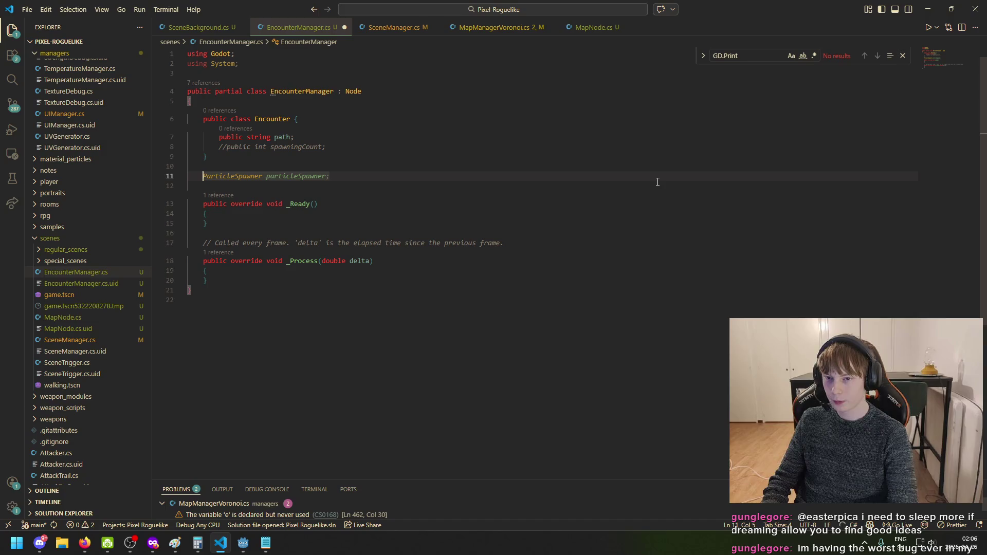
key("Escape")
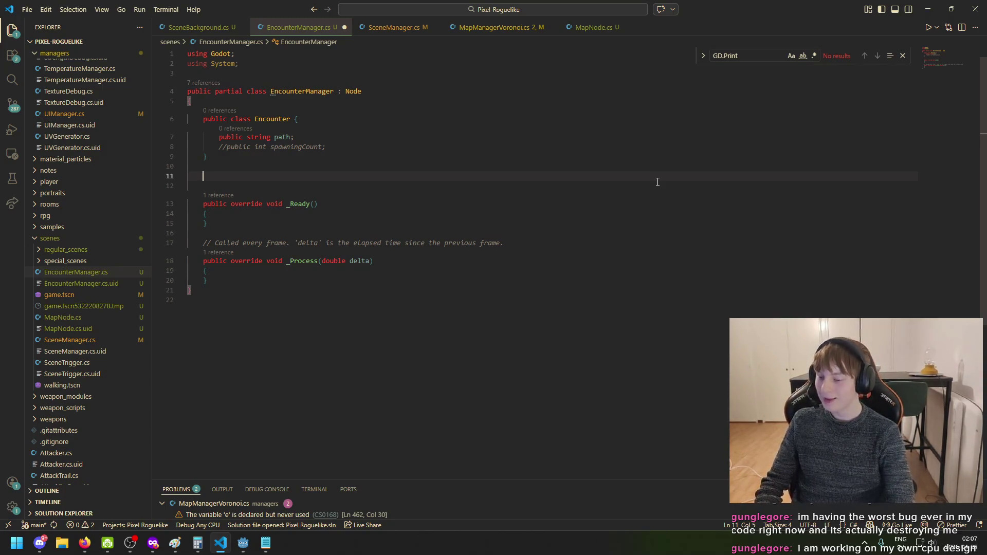
type("o")
key("BackSpace")
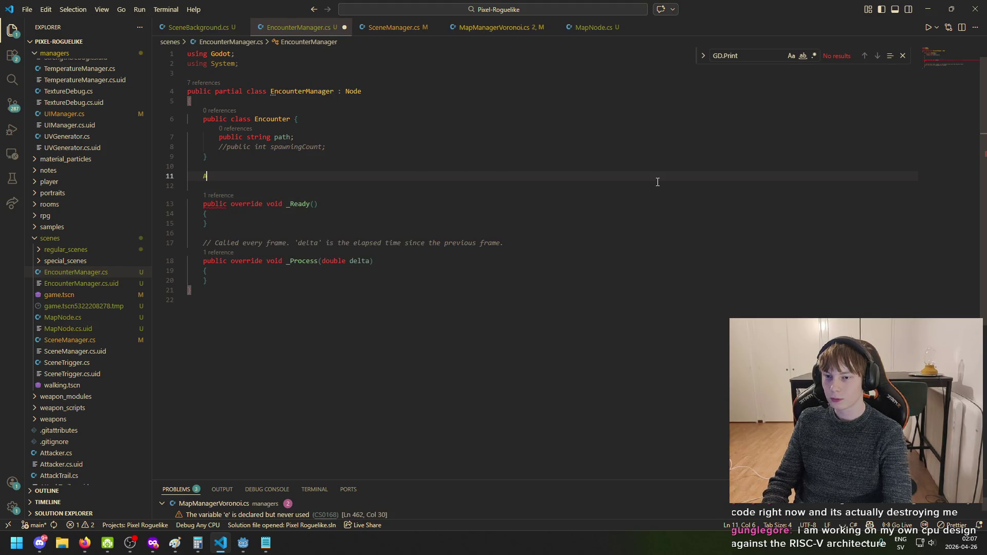
key("Escape")
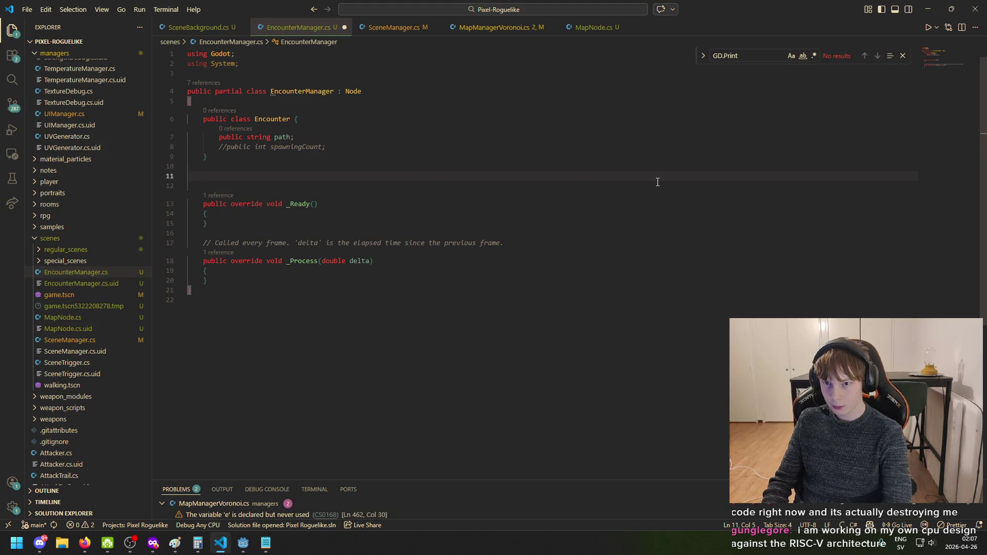
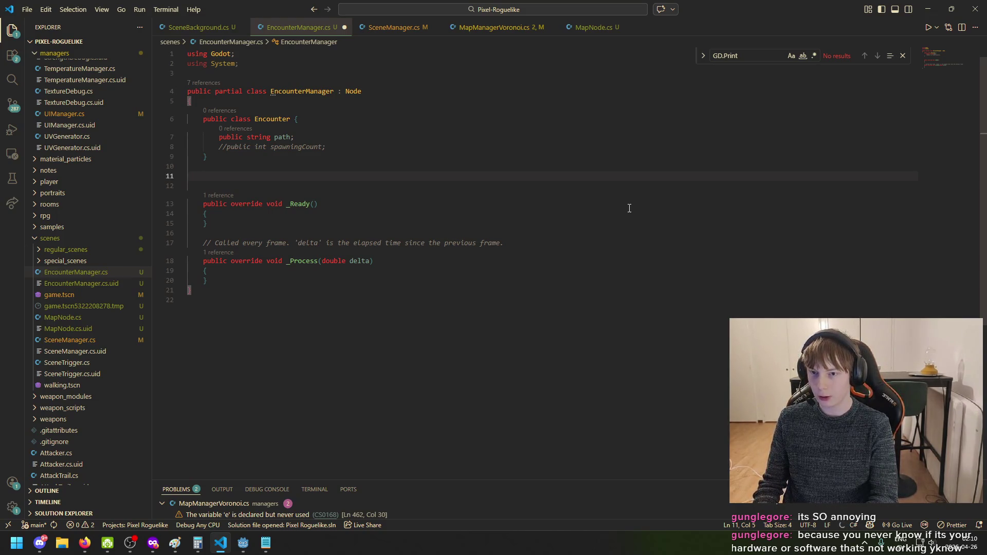
On an unindented new line below the Encounter class, type 'enum', dismissing the Copilot suggestion
key("Return")
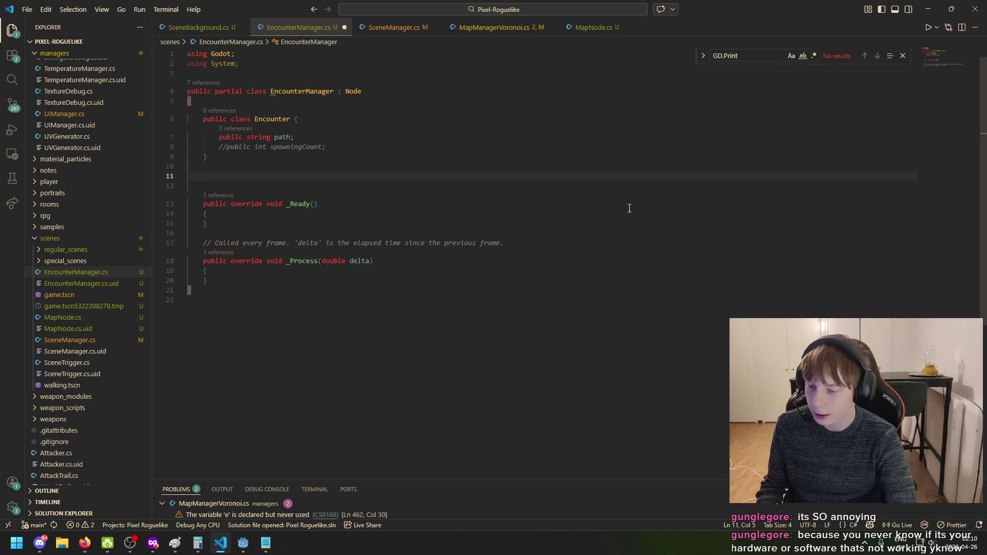
key("BackSpace")
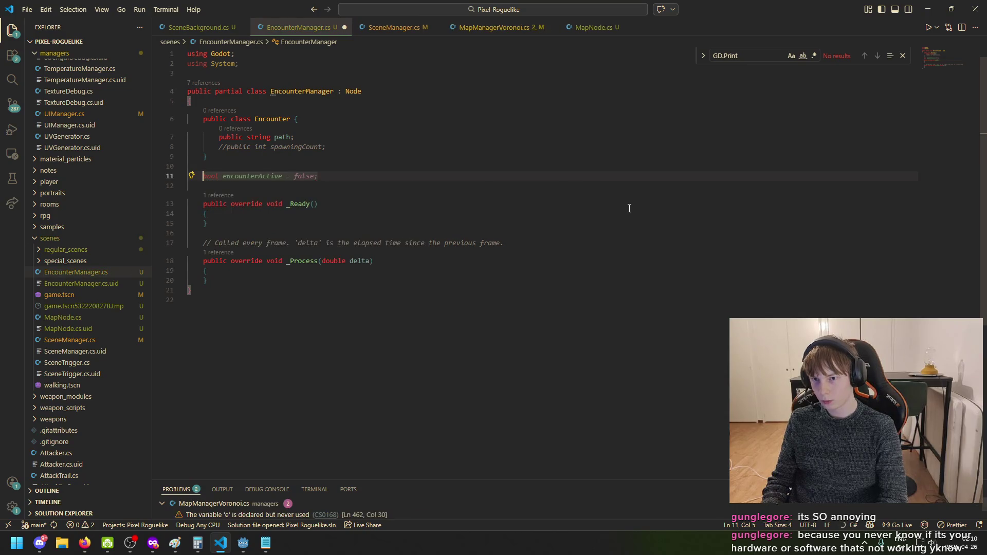
key("Escape")
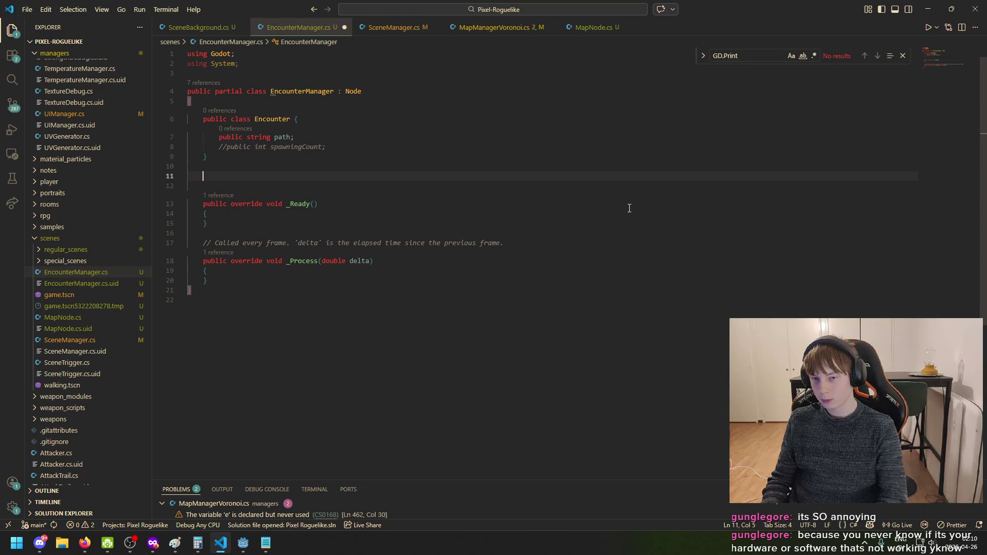
left_click(274, 549)
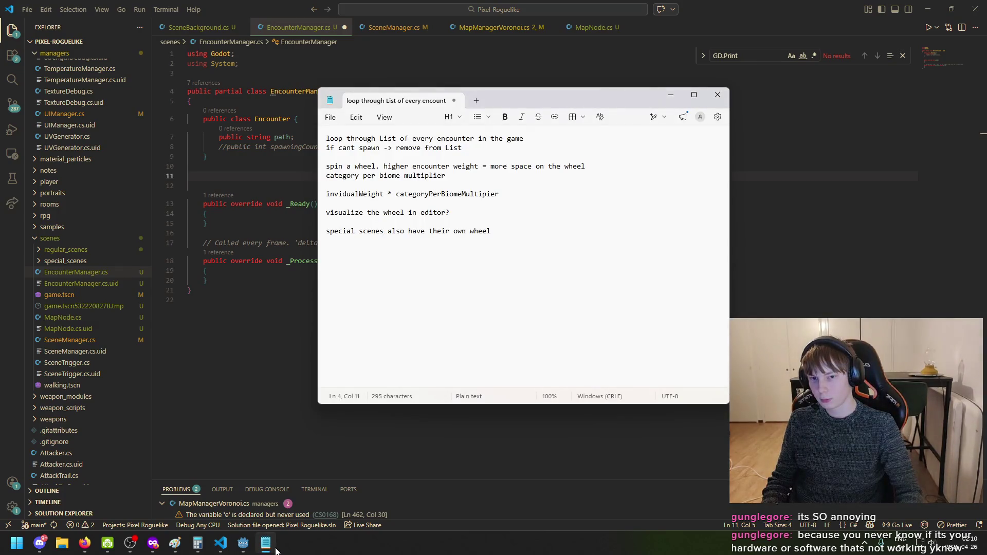
left_click(276, 551)
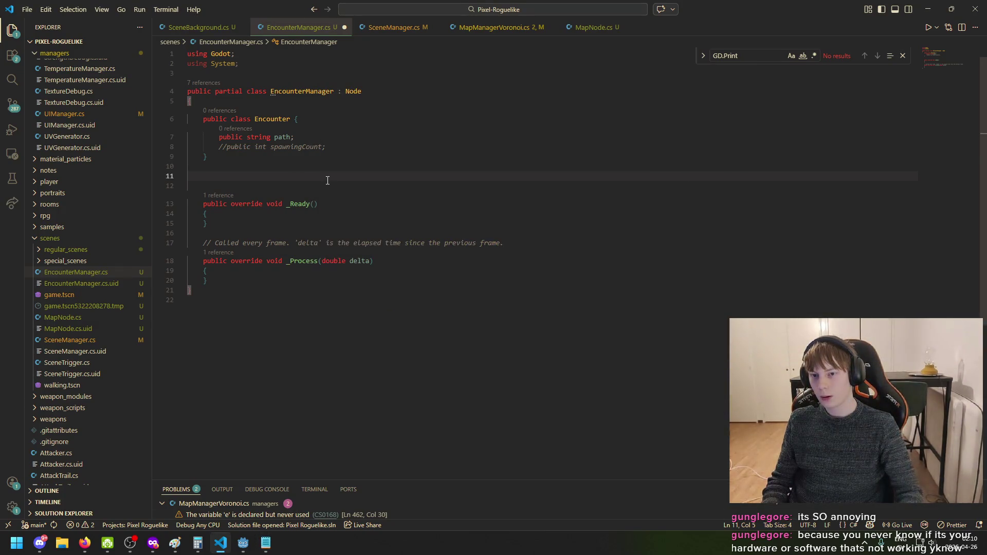
type("eb")
key("BackSpace")
type("num")
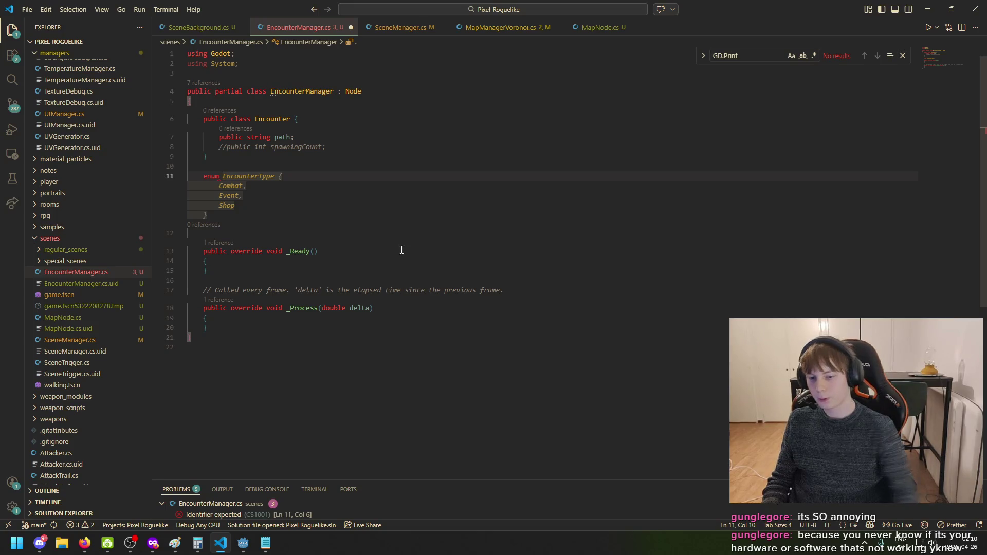
Check the encounter notes and the scenes sketch, then switch to the Godot editor
left_click(266, 544)
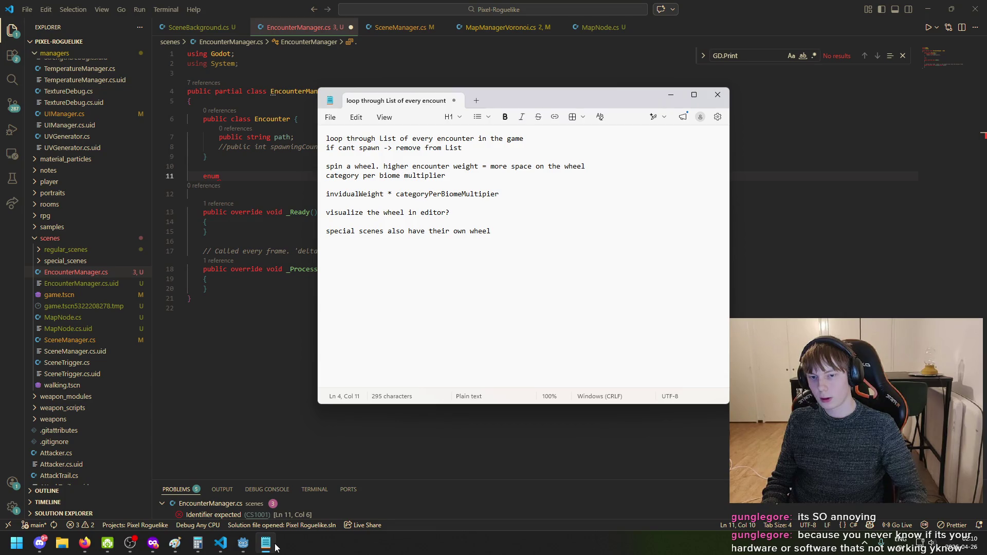
left_click(276, 547)
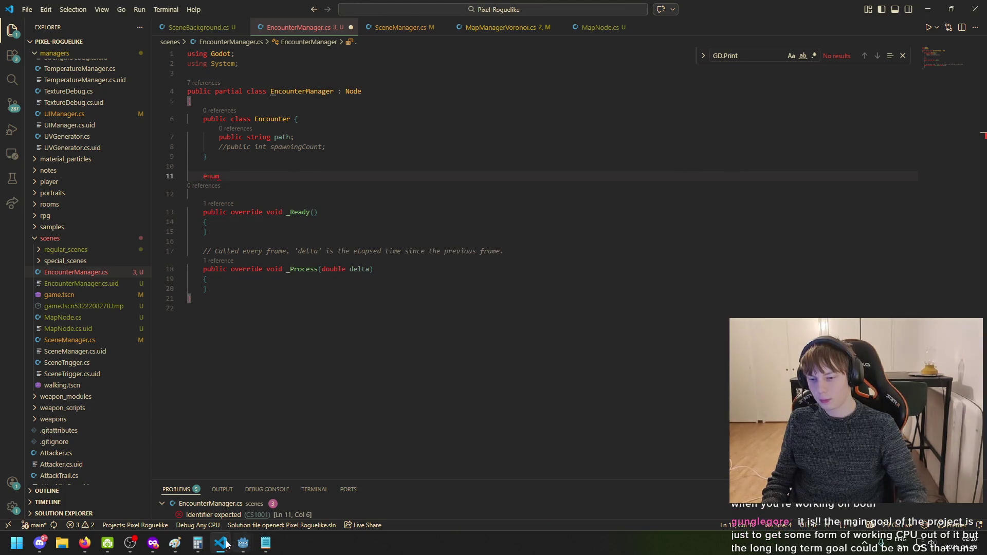
left_click(176, 546)
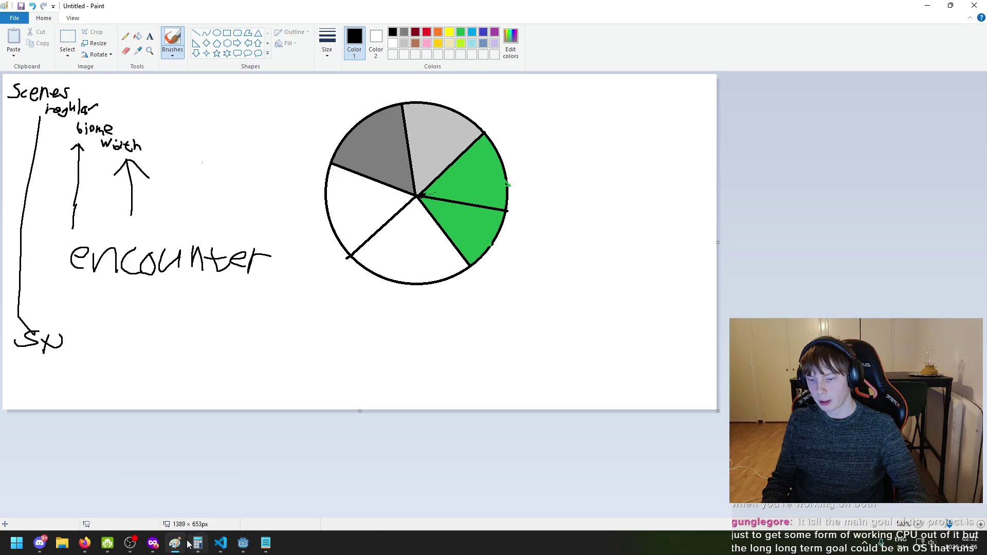
left_click(220, 542)
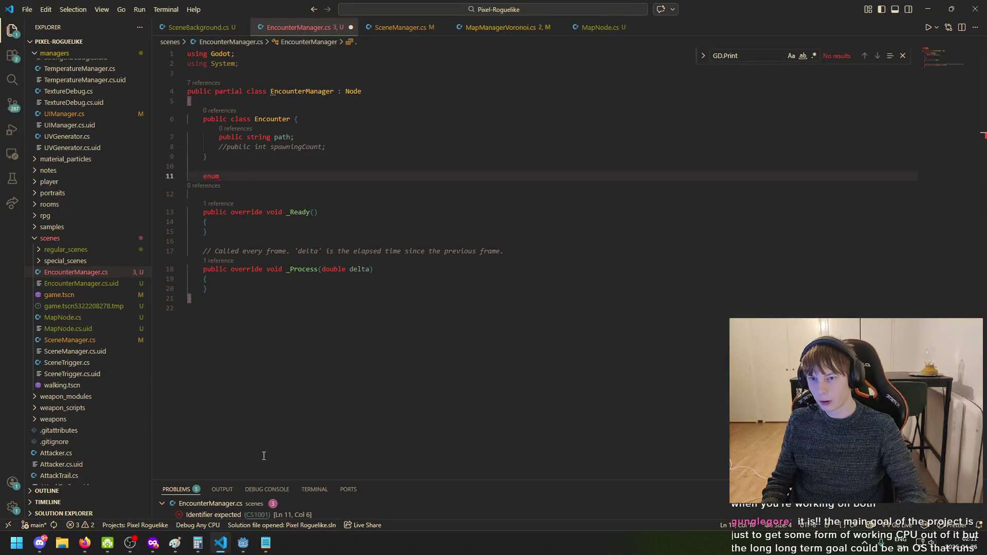
mouse_move(243, 542)
left_click(199, 501)
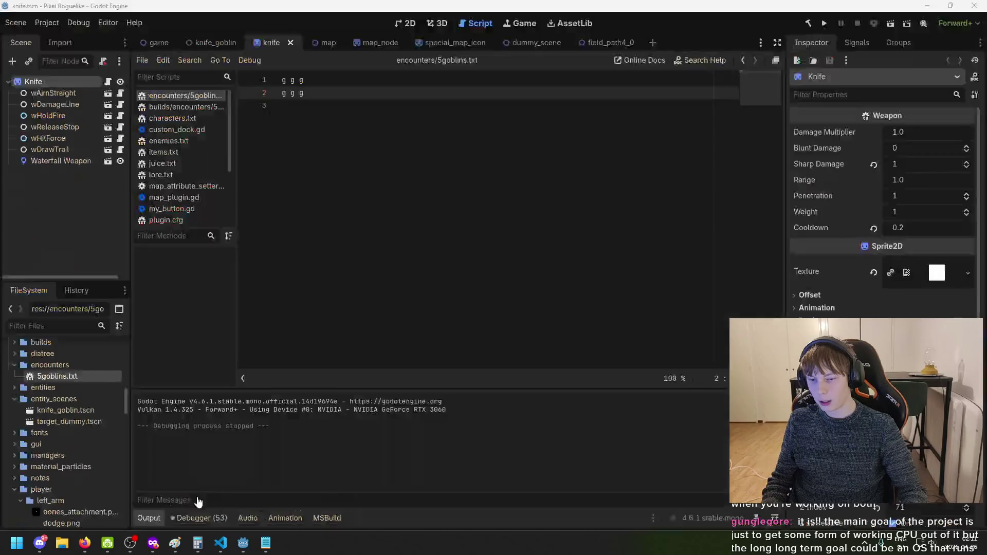
Find EncounterManager.cs in the FileSystem dock's scenes folder and open it in VS Code
scroll(85, 409, "down", 3)
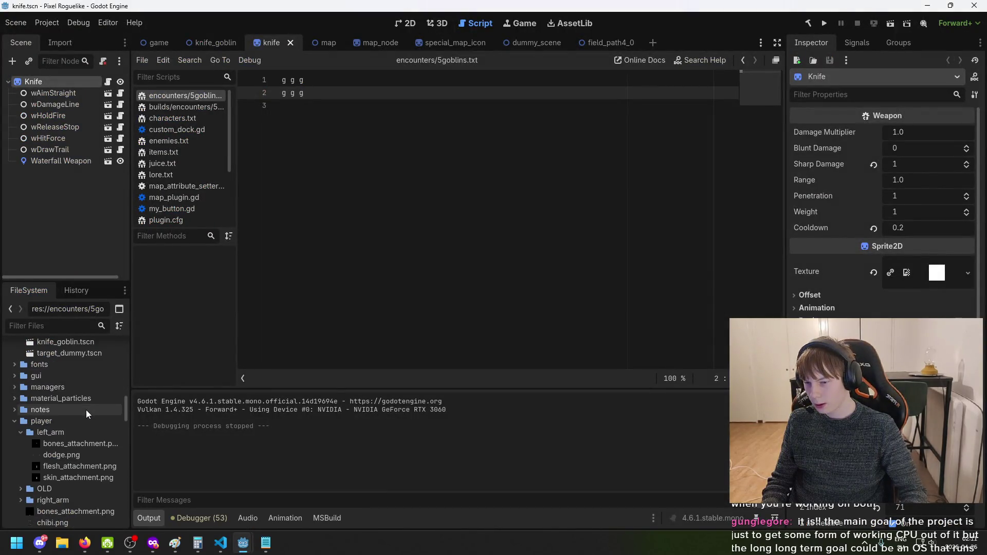
scroll(77, 433, "down", 3)
scroll(76, 449, "up", 10)
scroll(75, 438, "up", 15)
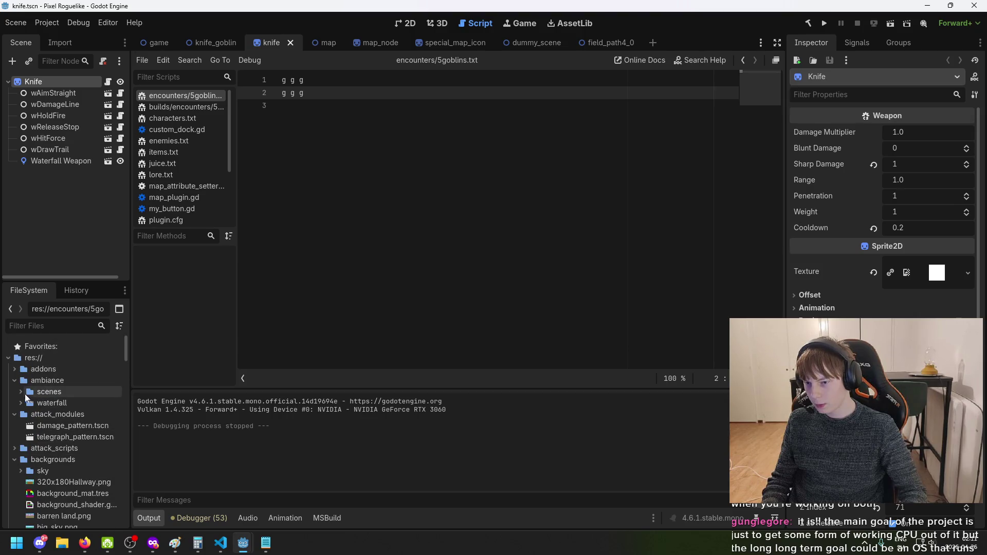
scroll(46, 406, "down", 6)
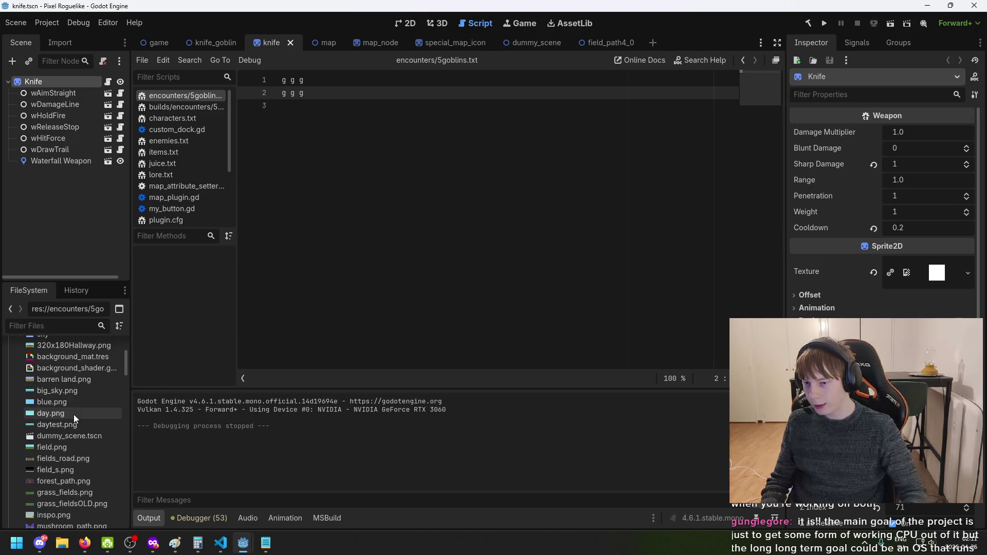
scroll(49, 418, "down", 10)
scroll(71, 360, "up", 1)
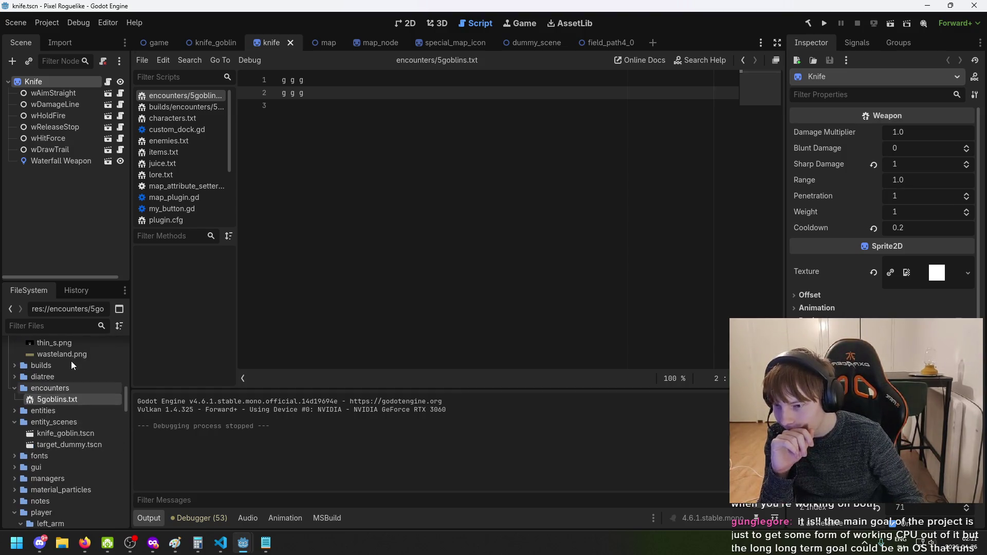
scroll(66, 402, "down", 3)
scroll(67, 435, "down", 12)
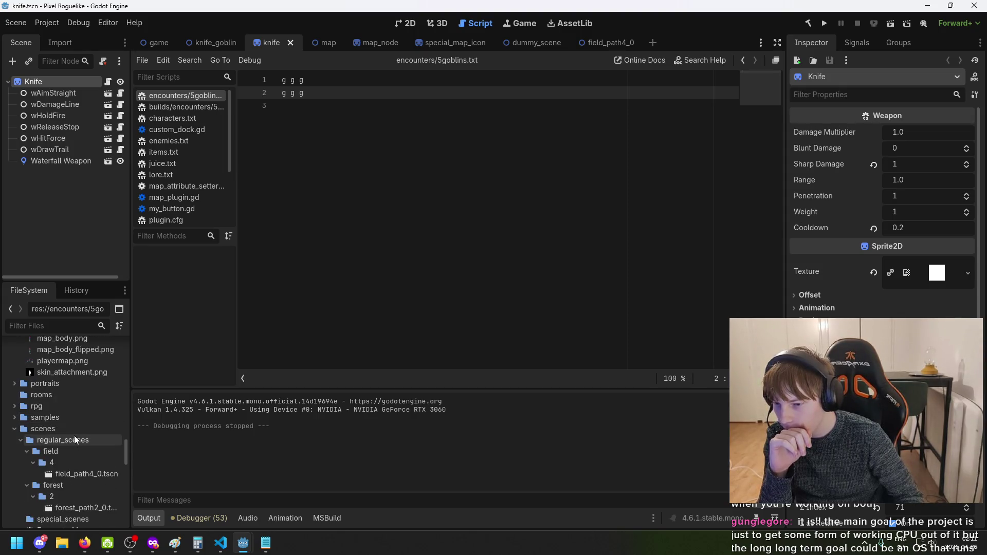
scroll(57, 476, "down", 1)
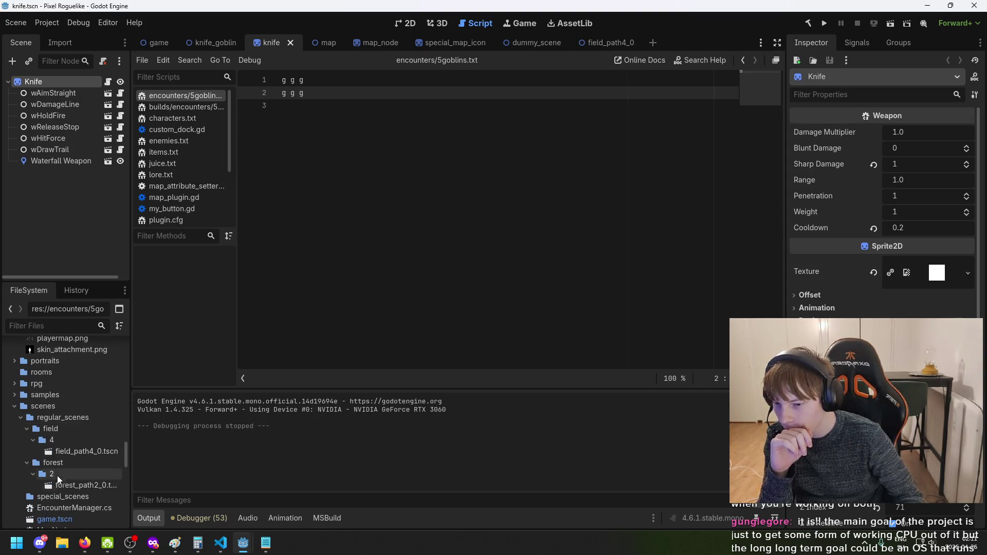
double_click(77, 508)
Add the comment '// Regular or special' above the enum and accept the suggested EncounterType enum
key("Return")
type("// Regular or sp")
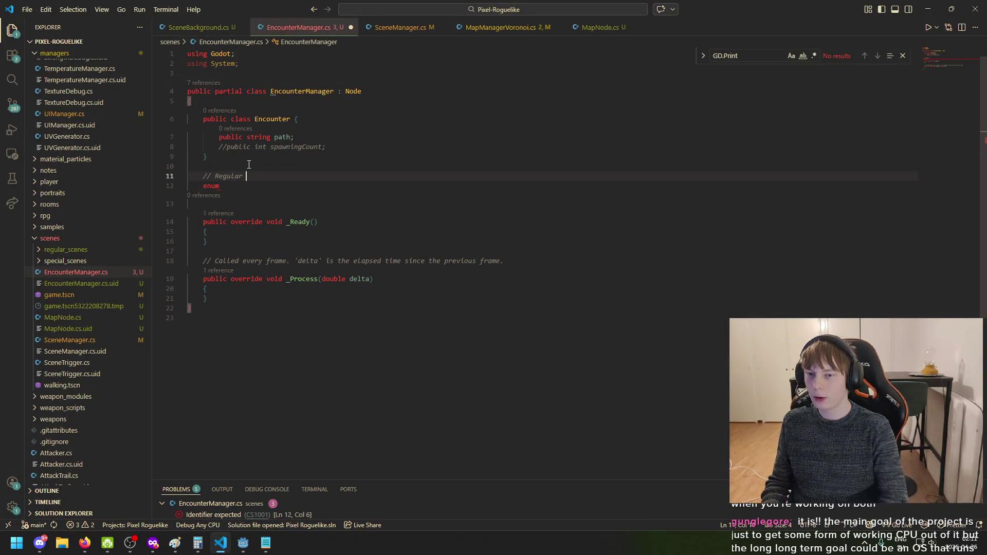
type("ecial")
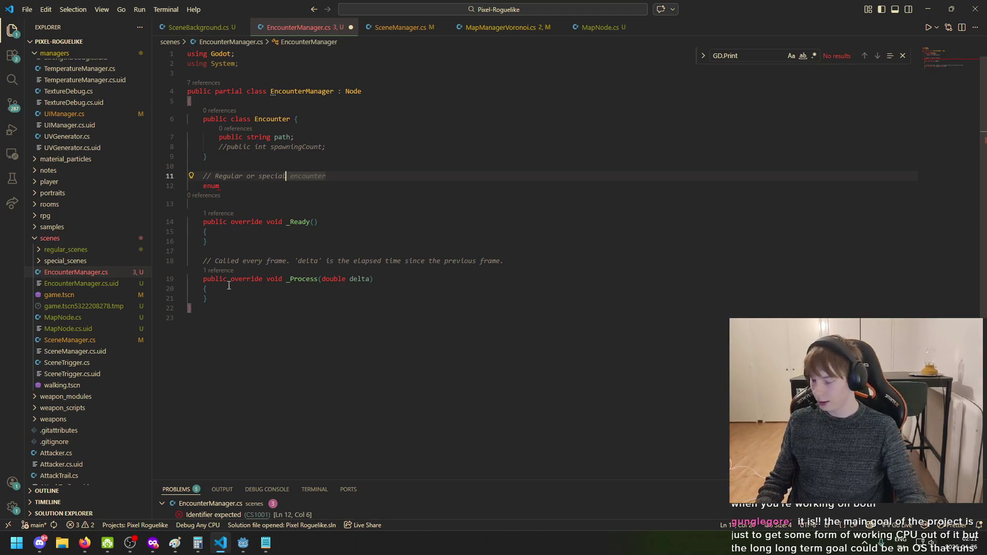
left_click(284, 185)
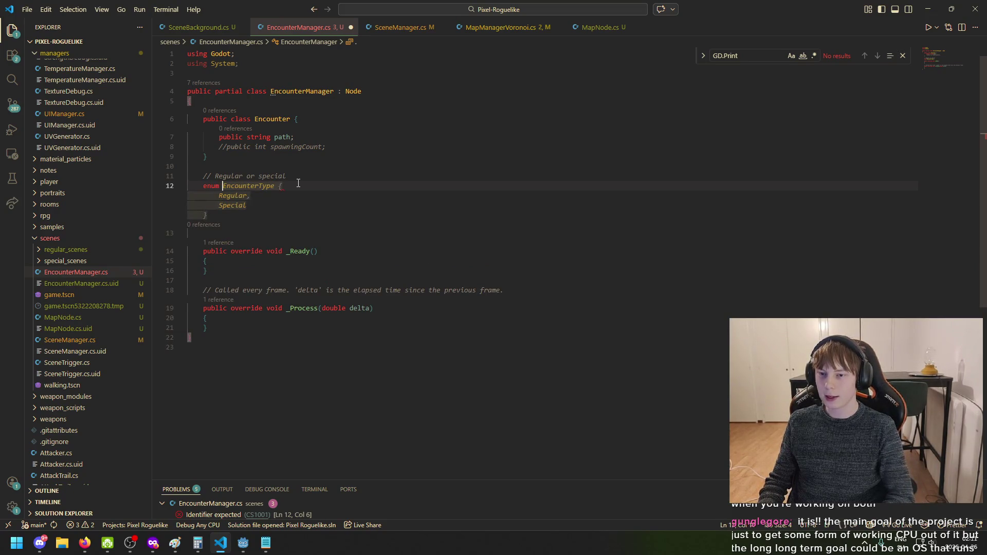
key("Tab")
Delete the Regular and Special members so the EncounterType enum body is empty
key("Up")
key("shift+End")
key("BackSpace")
key("BackSpace")
key("ctrl+BackSpace")
key("ctrl+BackSpace")
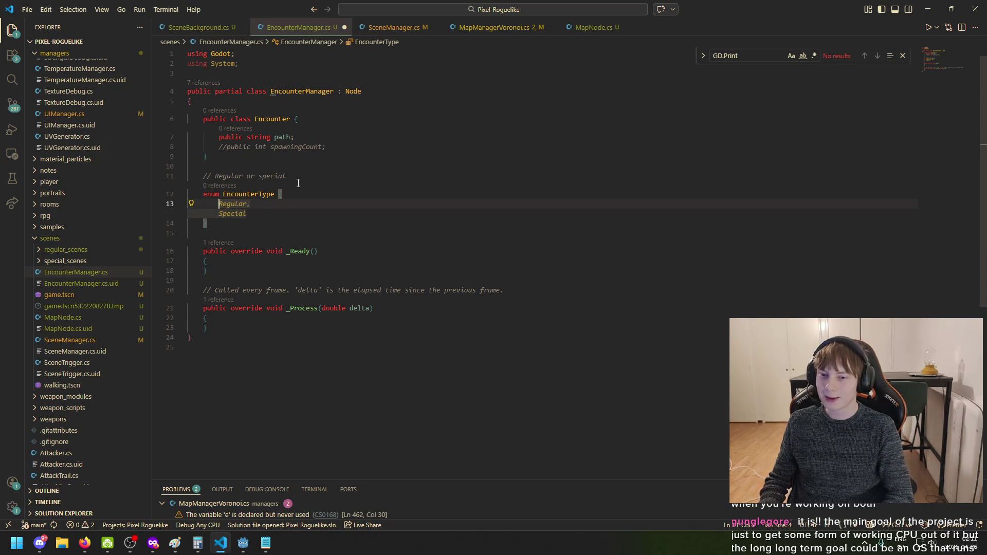
key("Tab")
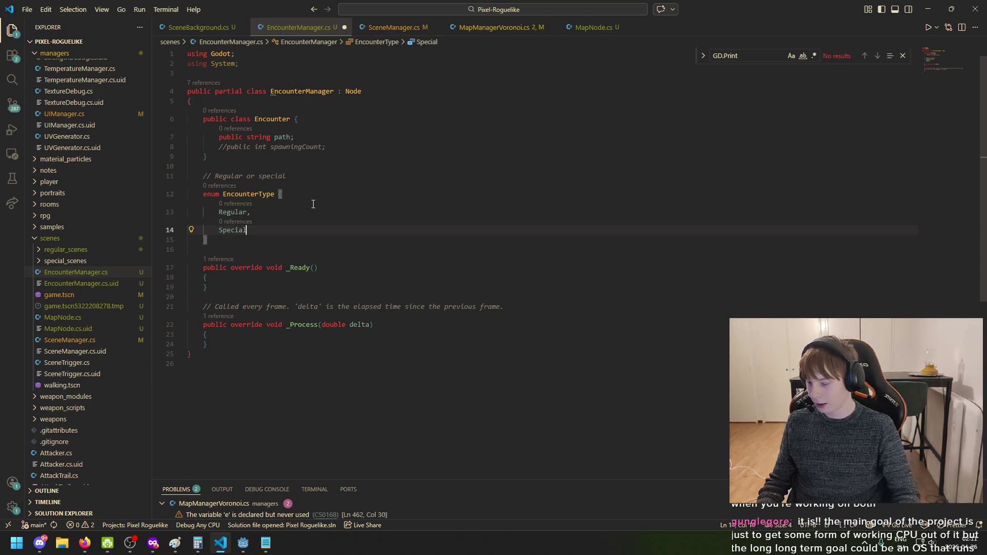
left_click_drag(246, 229, 219, 214)
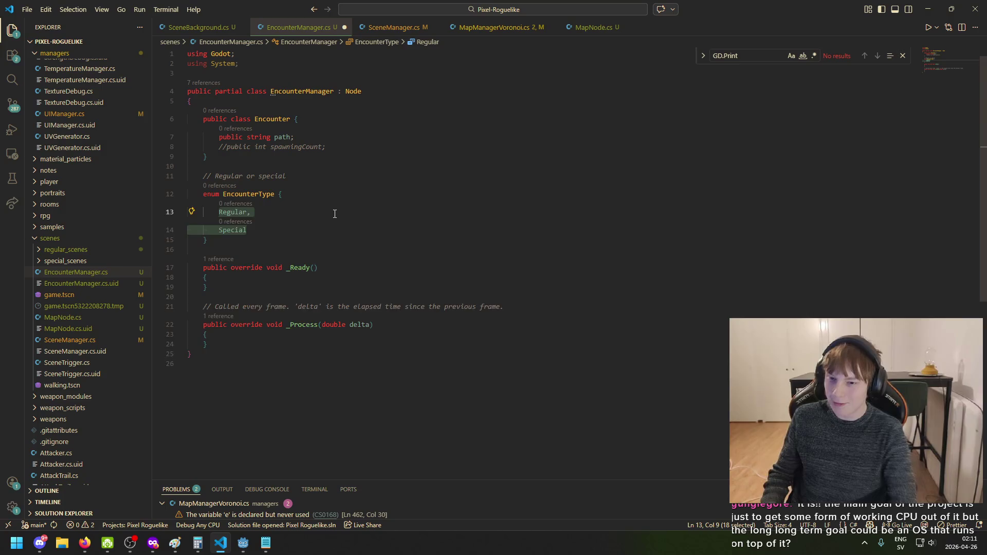
key("BackSpace")
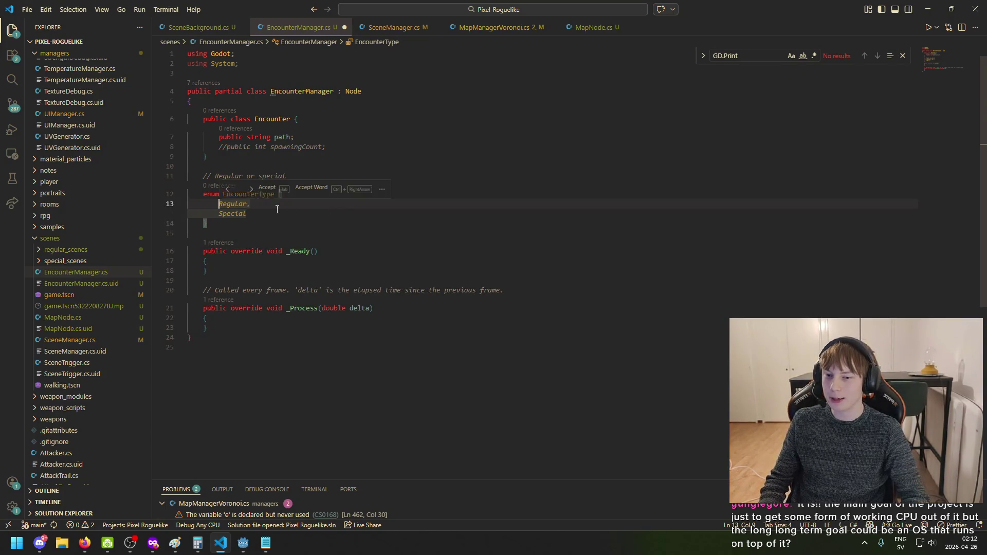
key("Escape")
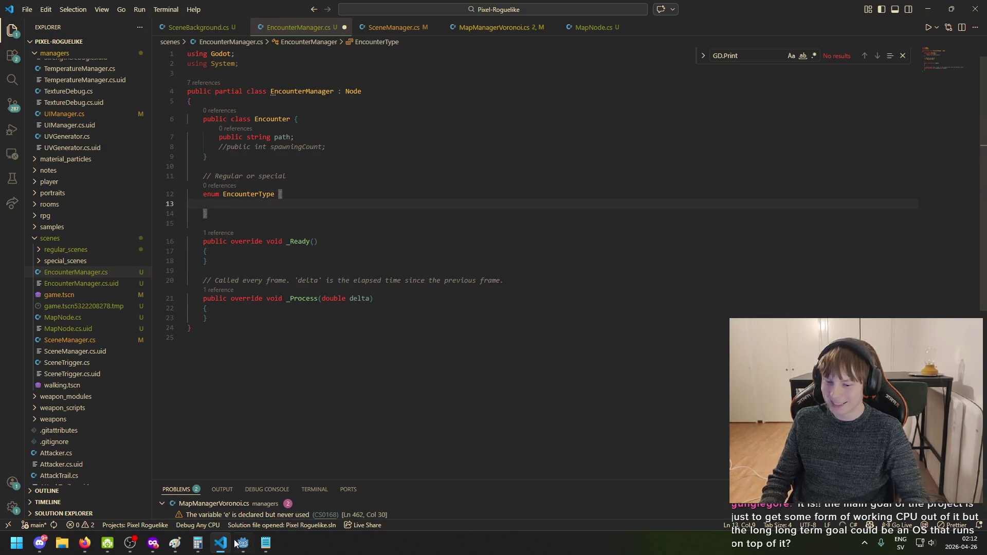
Review the encounter notes in Notepad and the wheel sketch in Paint, then return to EncounterManager.cs
left_click(266, 548)
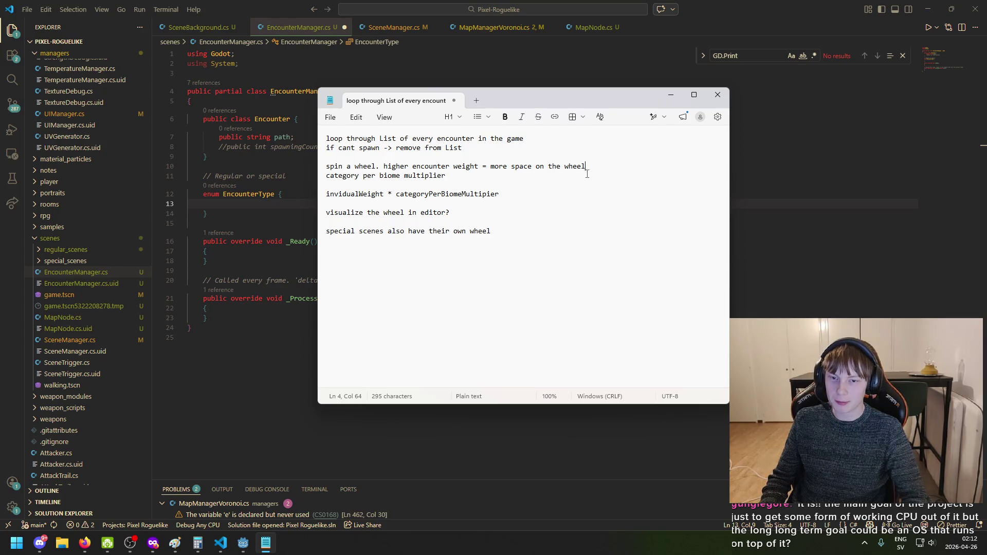
left_click(221, 208)
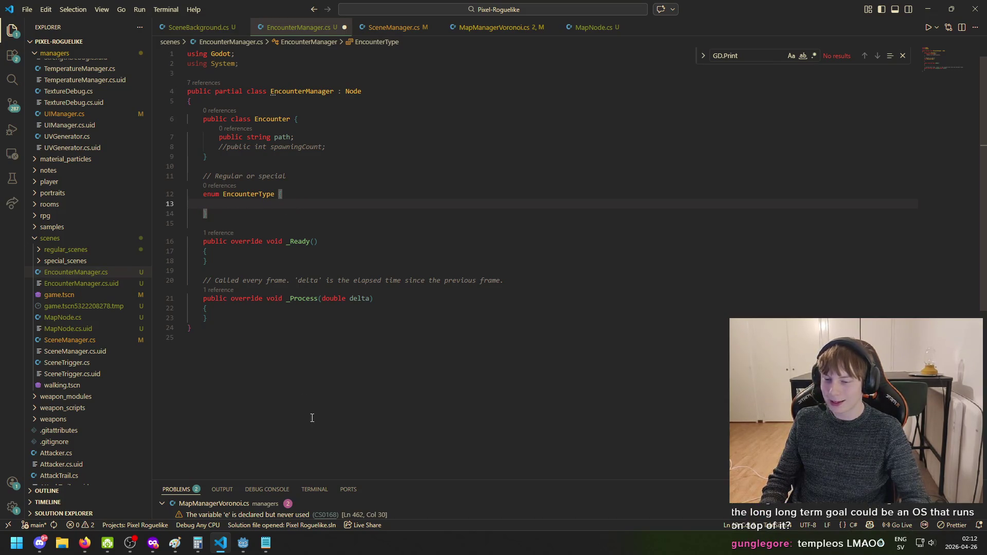
left_click(174, 548)
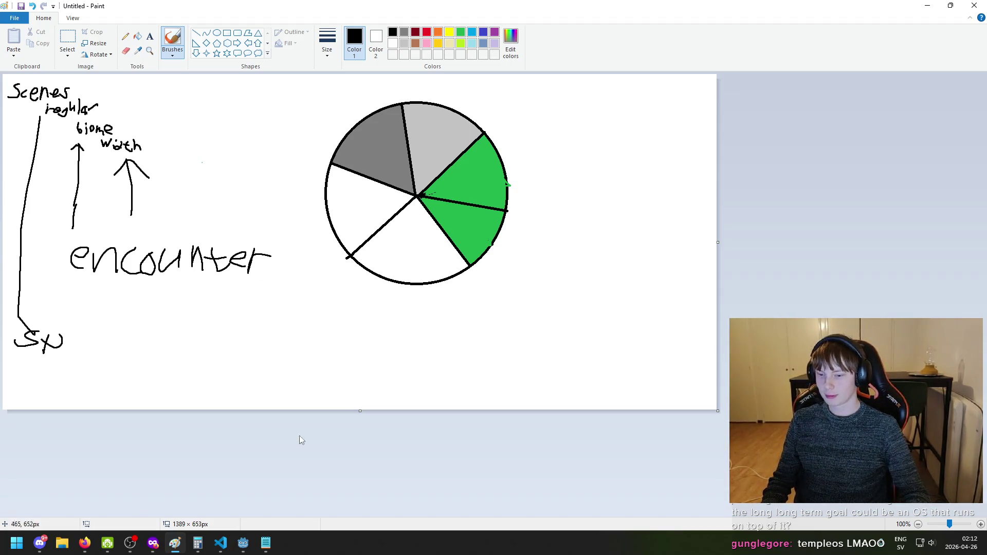
left_click(221, 543)
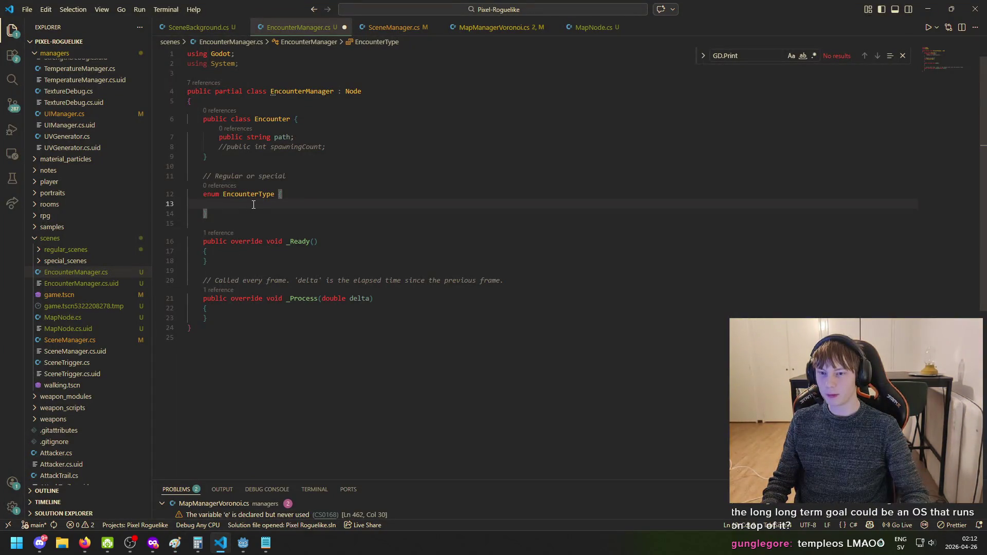
left_click(266, 545)
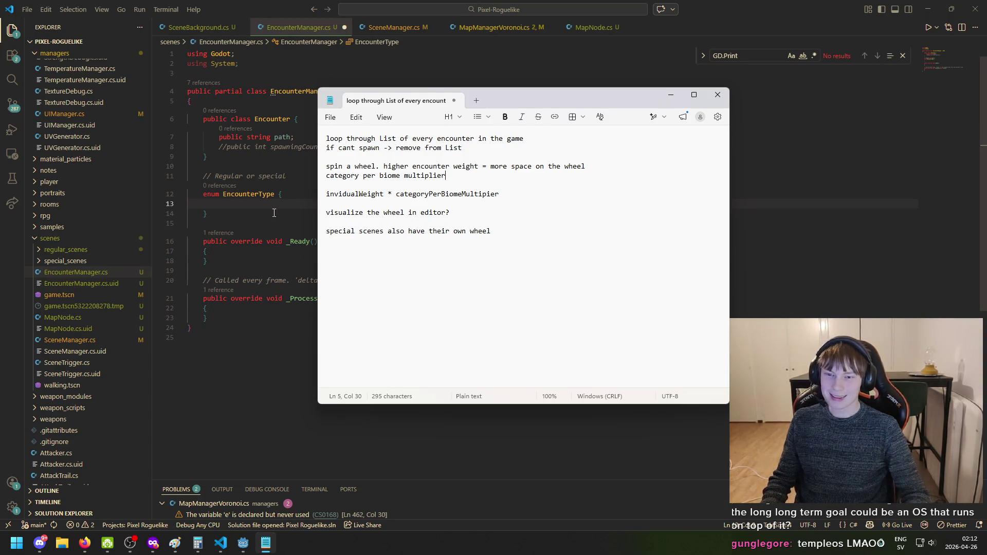
key("alt+Tab")
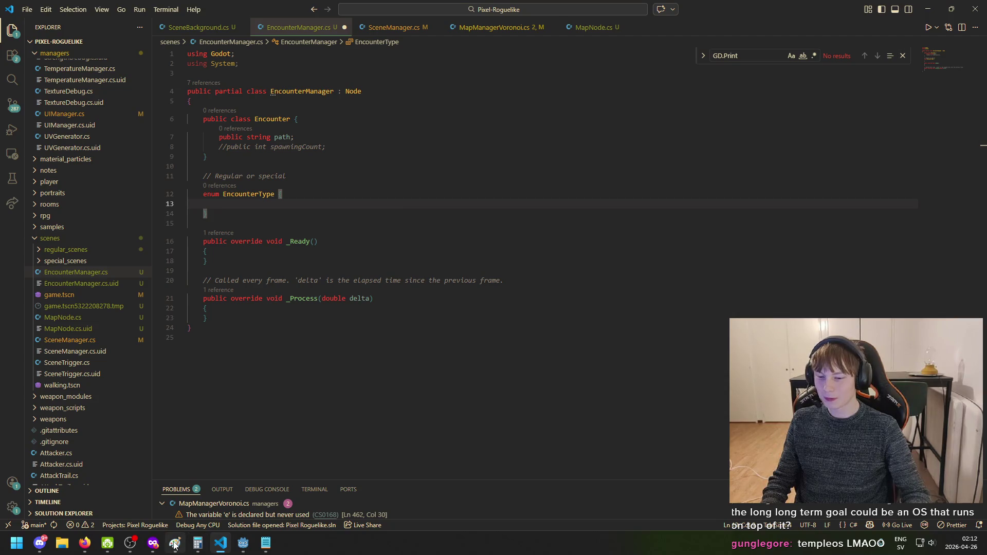
left_click(174, 544)
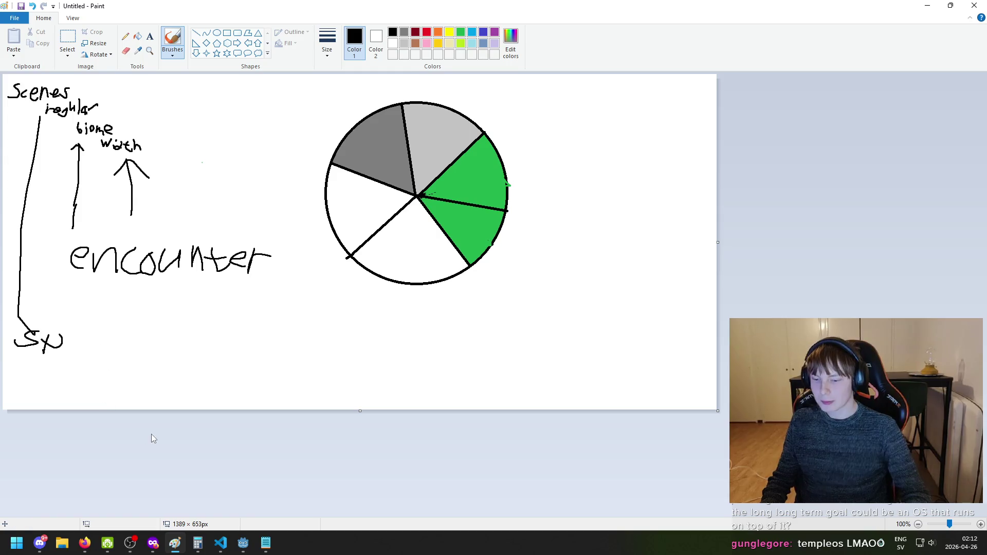
left_click(266, 542)
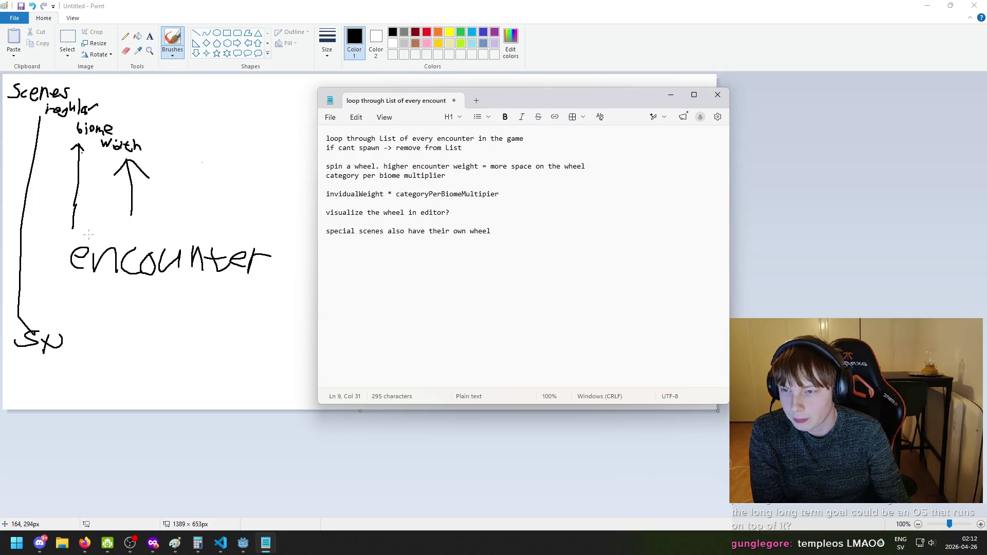
left_click(222, 547)
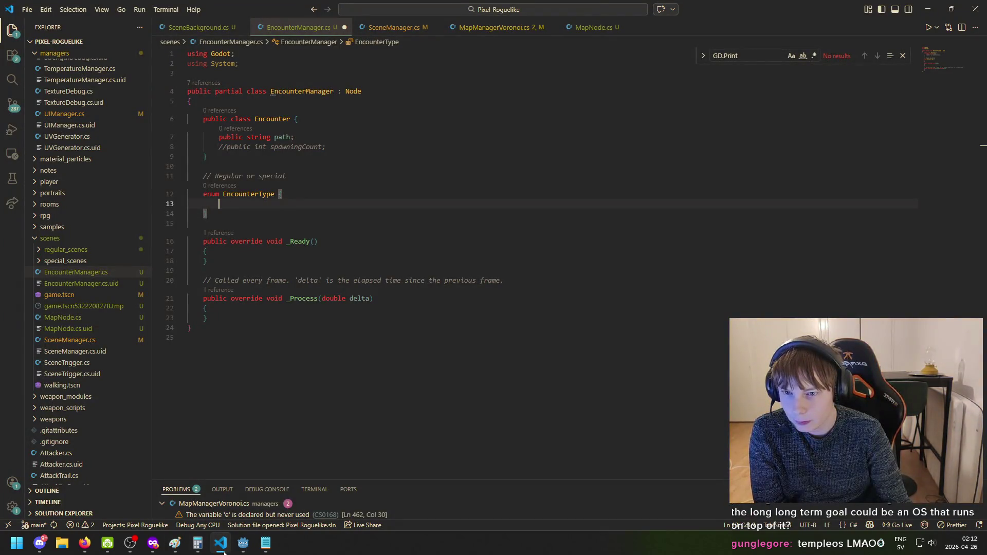
Select the EncounterType enum name and consult the encounter notes
left_click_drag(275, 194, 225, 194)
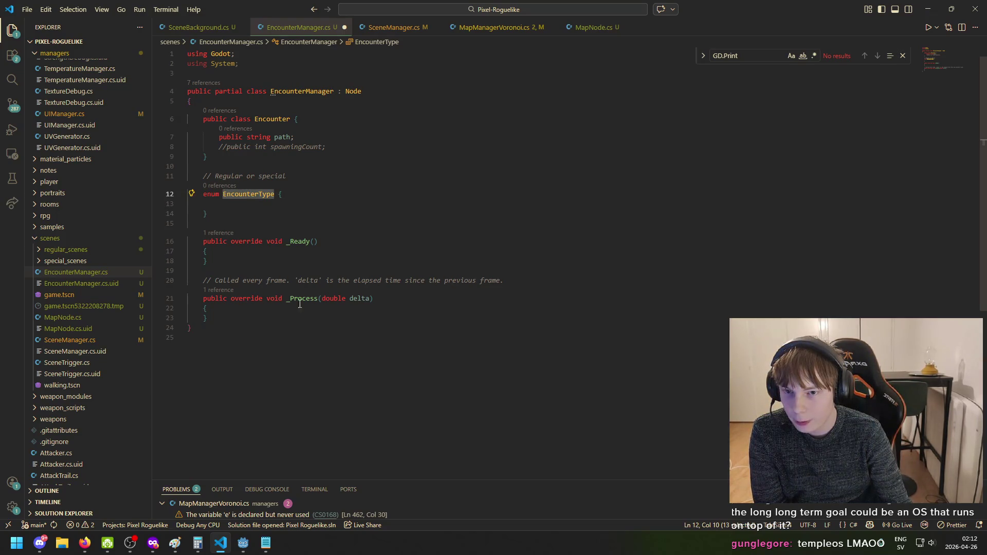
left_click(266, 544)
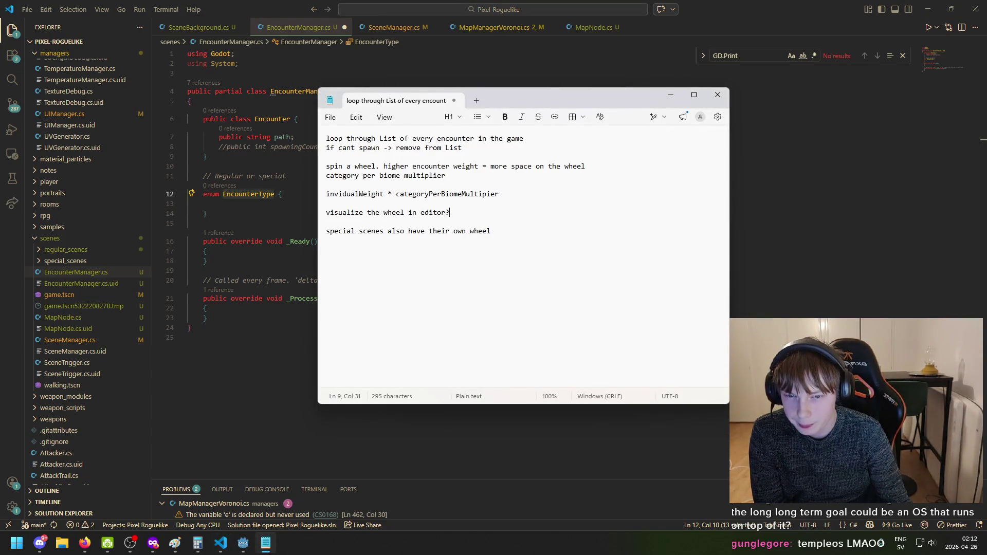
left_click(265, 544)
mouse_move(243, 544)
mouse_move(188, 513)
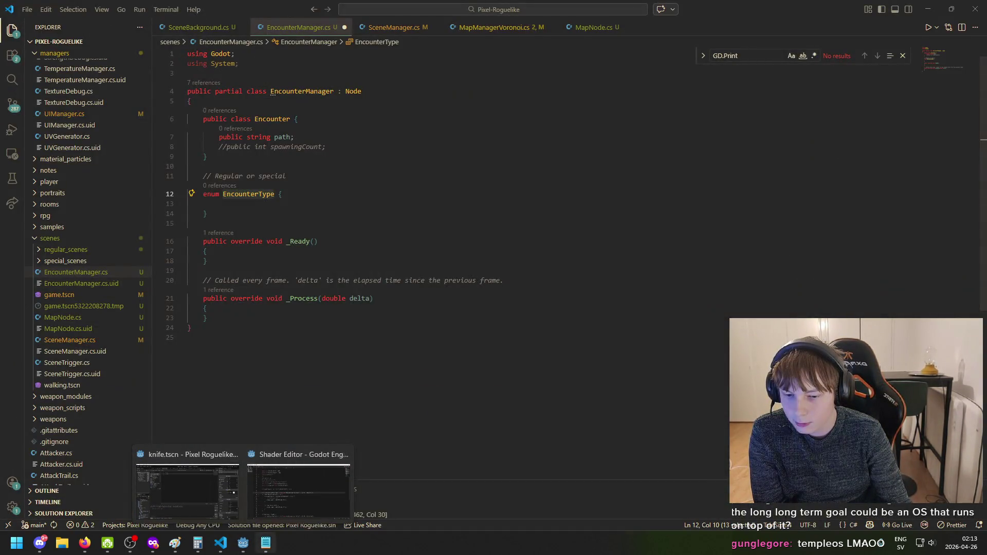
left_click(266, 543)
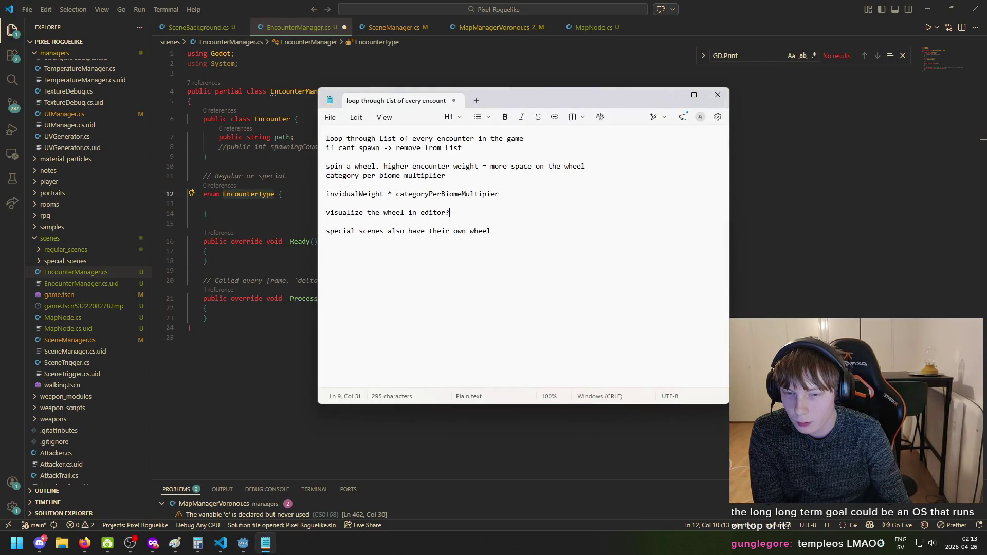
left_click(273, 194)
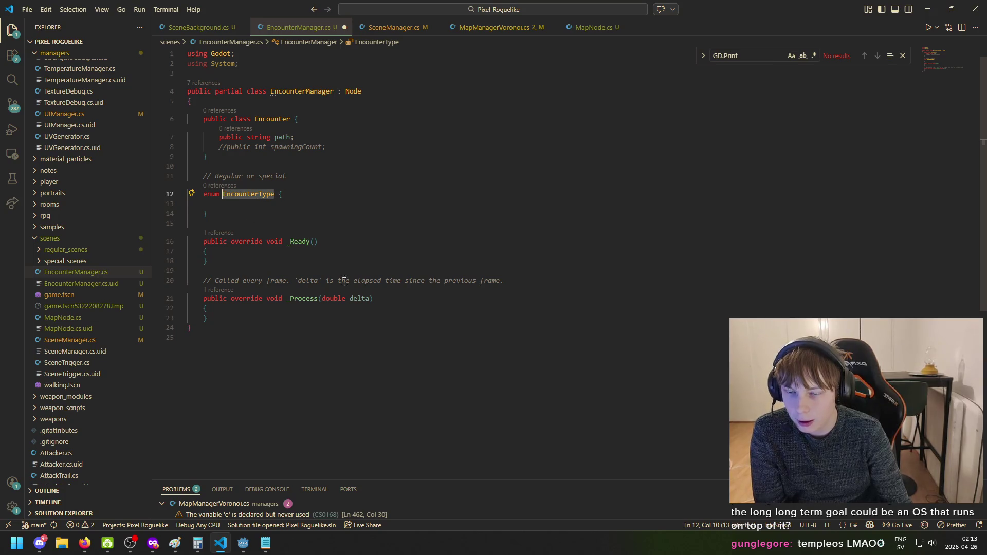
Fill the EncounterType enum with Regular, Special and Both
key("Down")
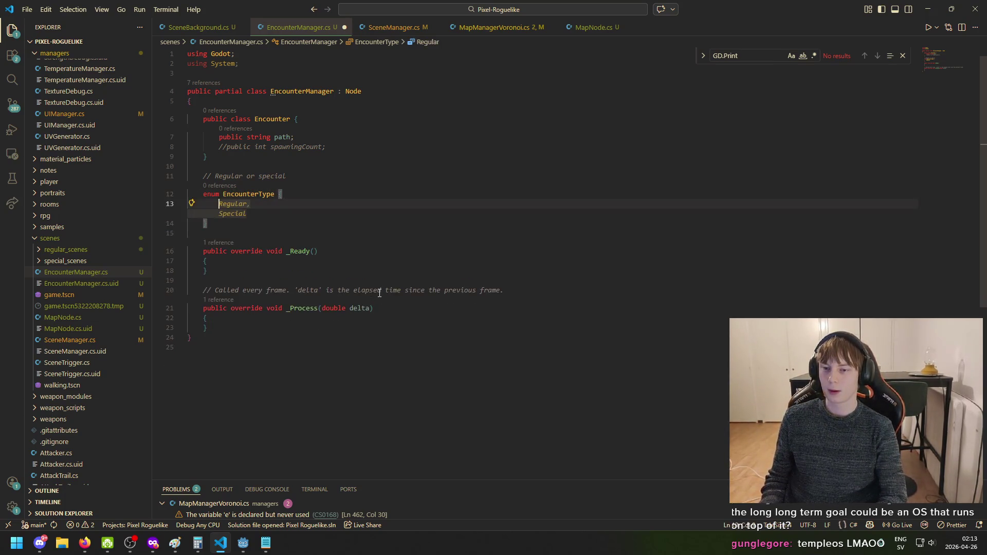
key("Up")
key("Right")
key("shift+End")
key("Delete")
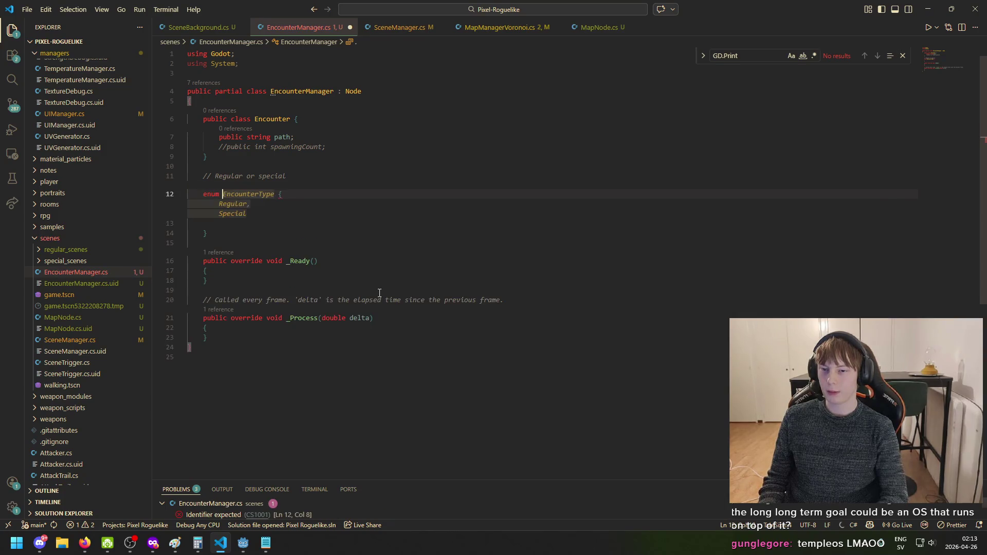
key("Tab")
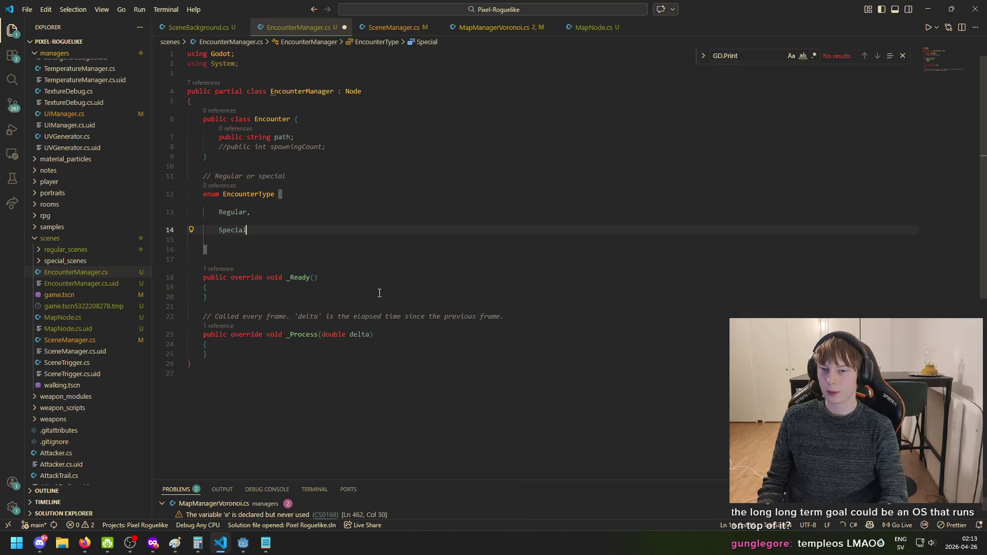
type(",")
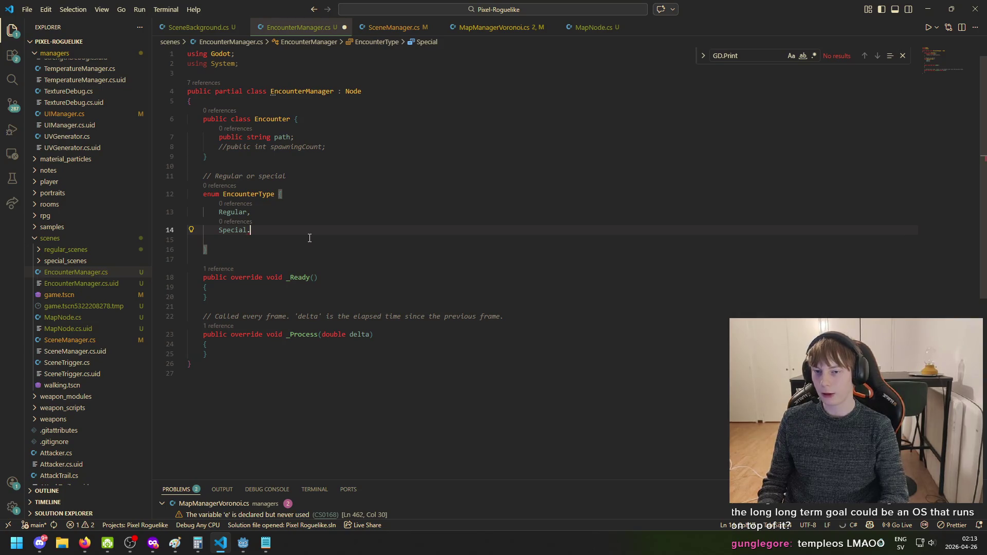
key("Return")
type("BoT")
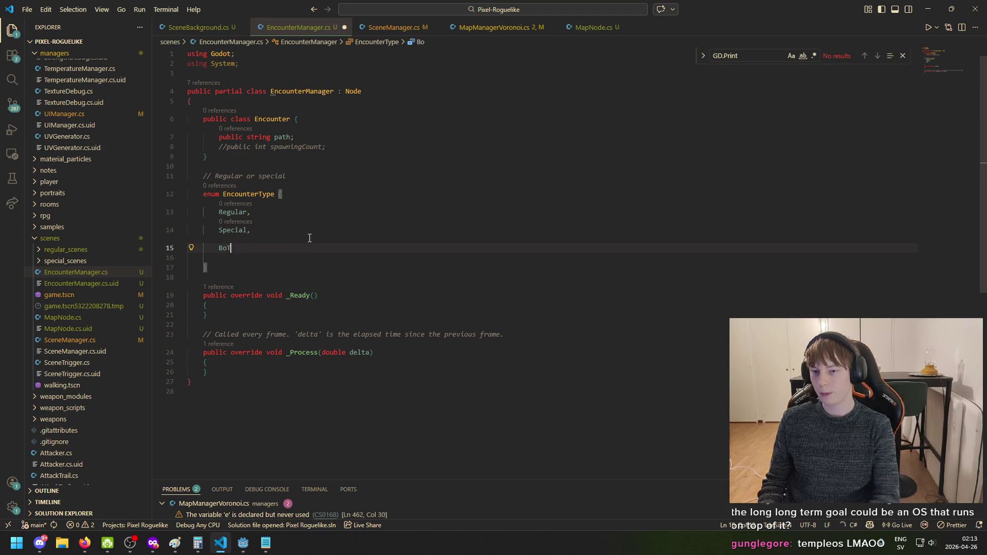
key("BackSpace")
type("th")
Save the file and add empty lines below the enum, undoing an accidental overwrite of the comment
key("Down")
key("Down")
key("Down")
key("ctrl+s")
key("Tab")
key("Return")
key("Up")
key("Return")
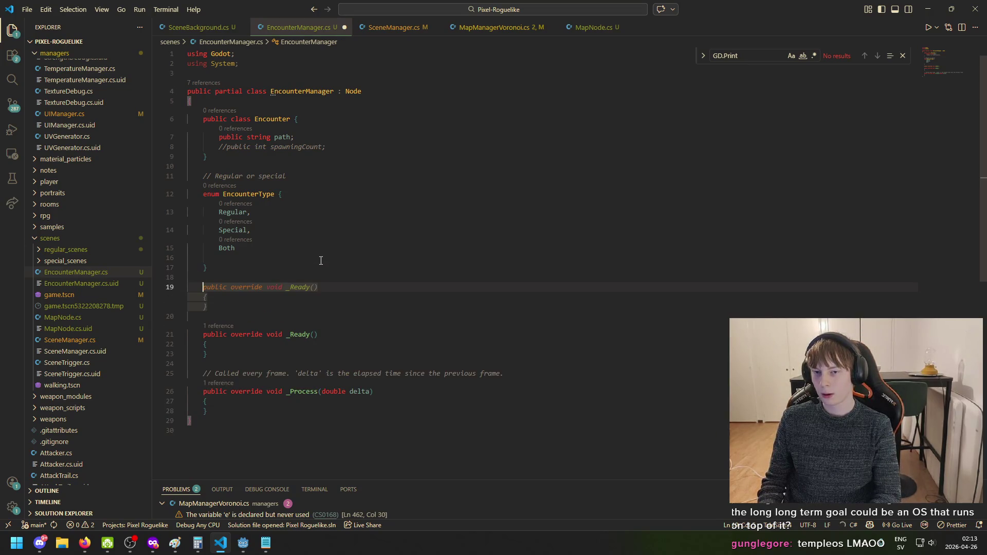
left_click(306, 176)
left_click_drag(215, 178, 380, 181)
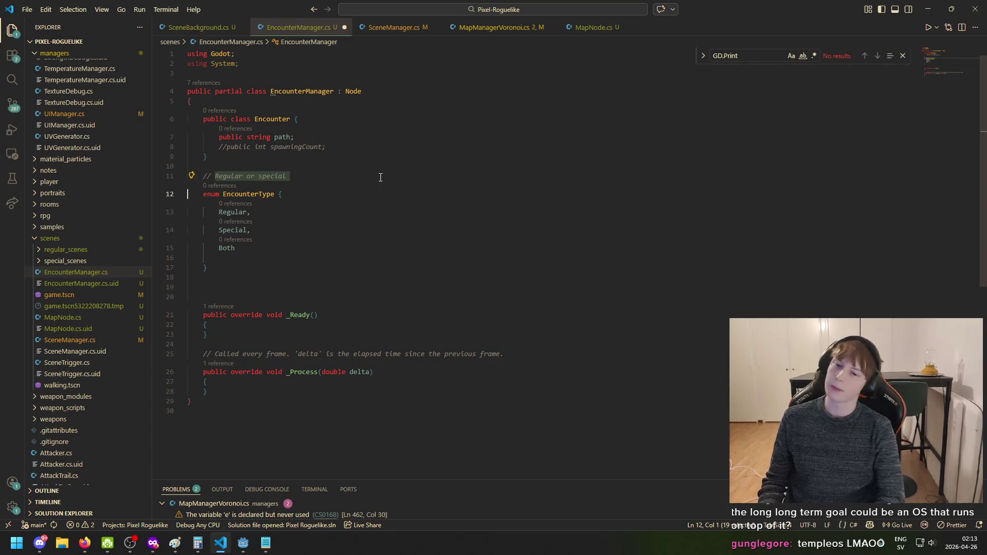
type("E    enum EncounterType {")
key("ctrl+z")
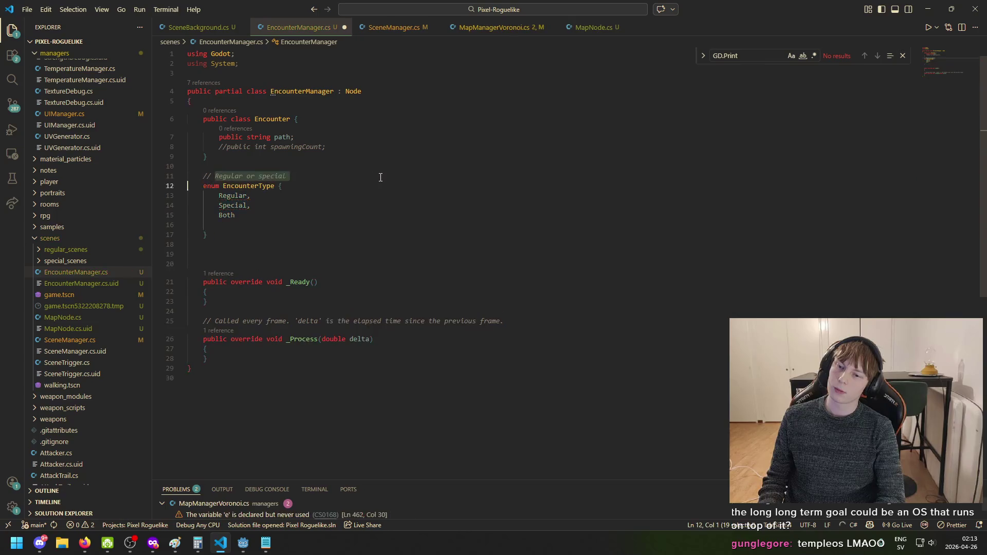
Change the comment to '// Spawn Conditions' and remove the blank line inside the enum
left_click(265, 545)
left_click(265, 545)
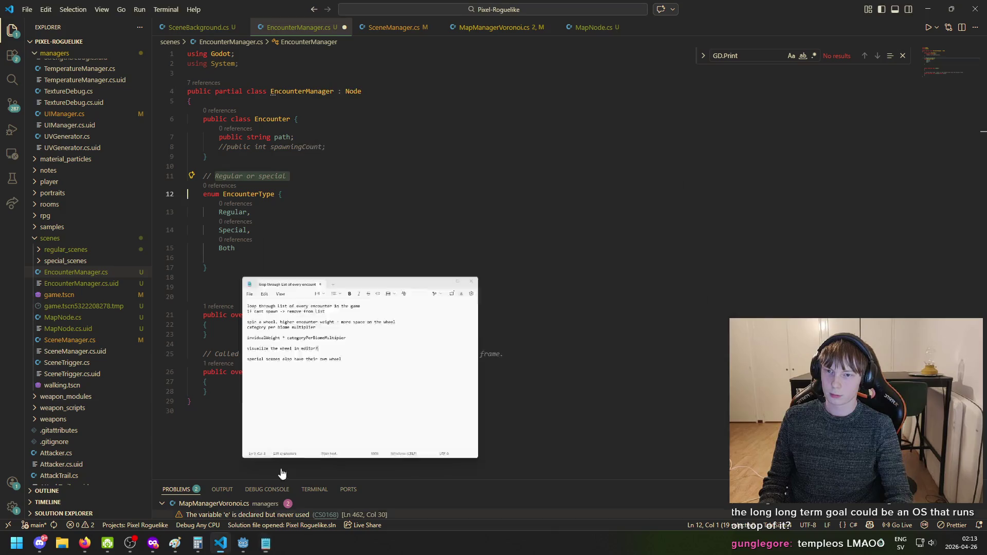
left_click_drag(287, 176, 218, 170)
left_click(287, 176)
key("ctrl+BackSpace")
key("ctrl+BackSpace")
key("ctrl+BackSpace")
type("Spawn Condi")
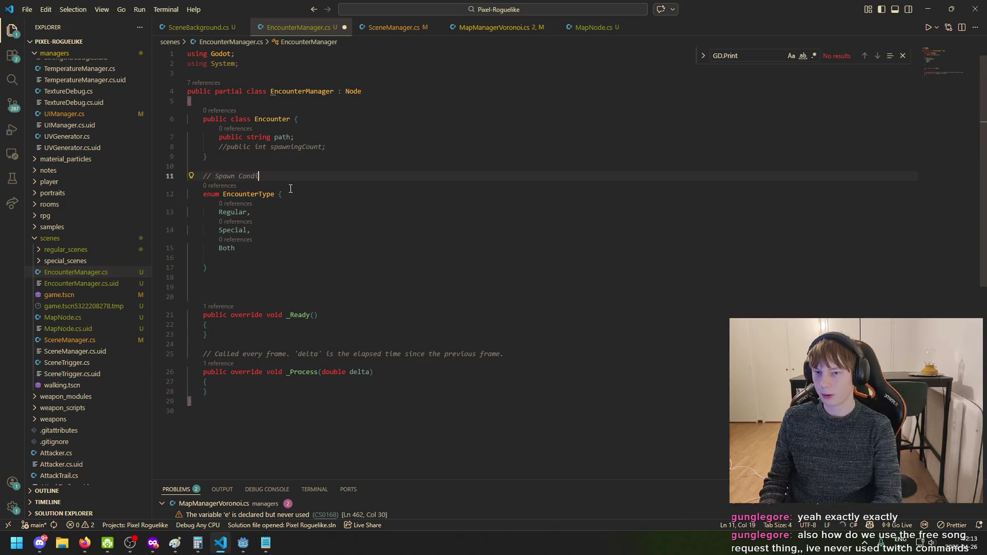
key("Down")
key("Down")
key("Down")
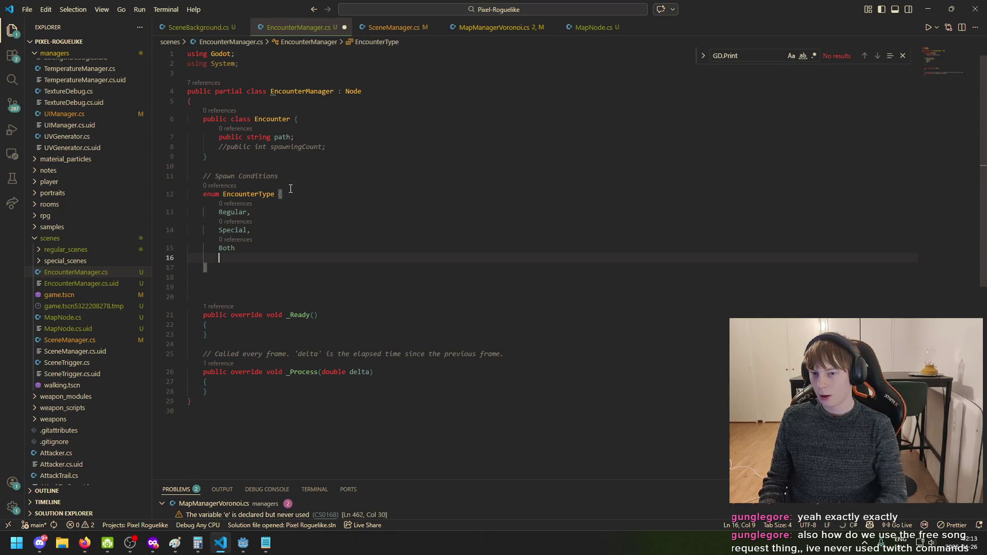
key("Delete")
key("Down")
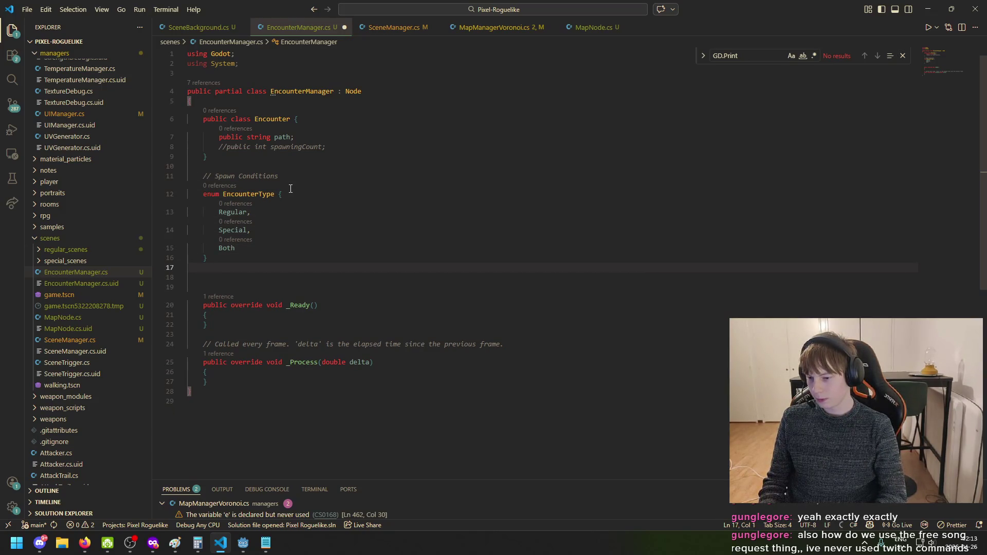
Start a new 'enum' declaration on a line below the EncounterType enum
left_click(84, 543)
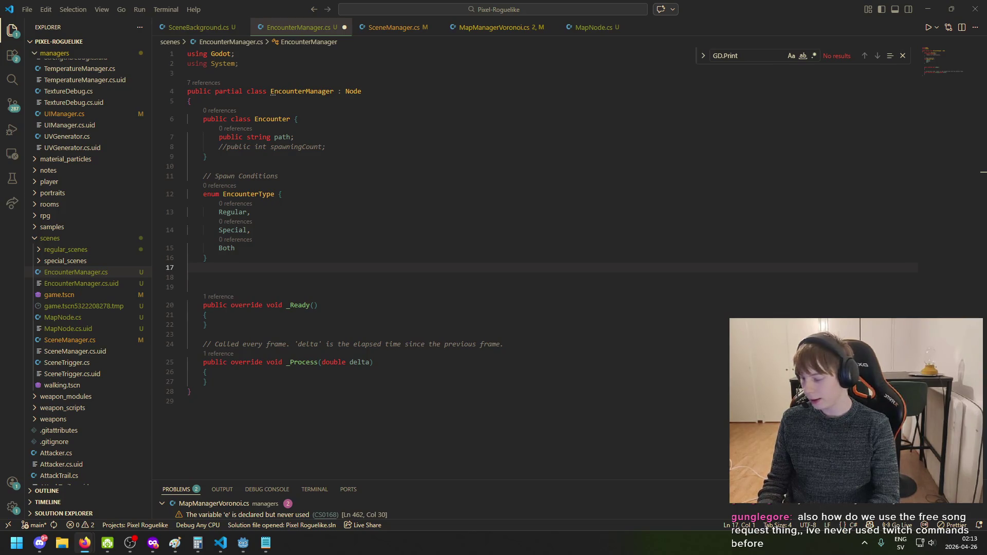
key("alt+Tab")
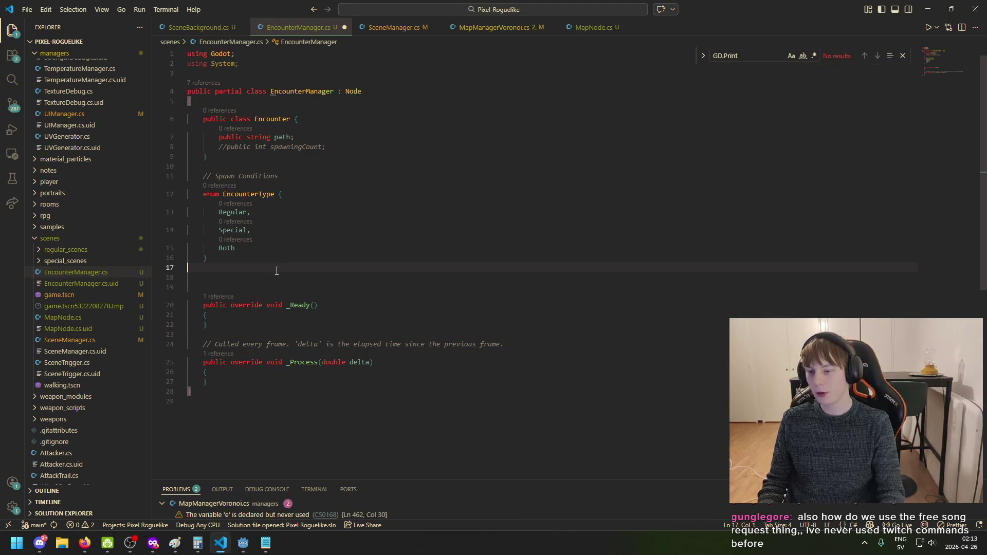
key("Tab")
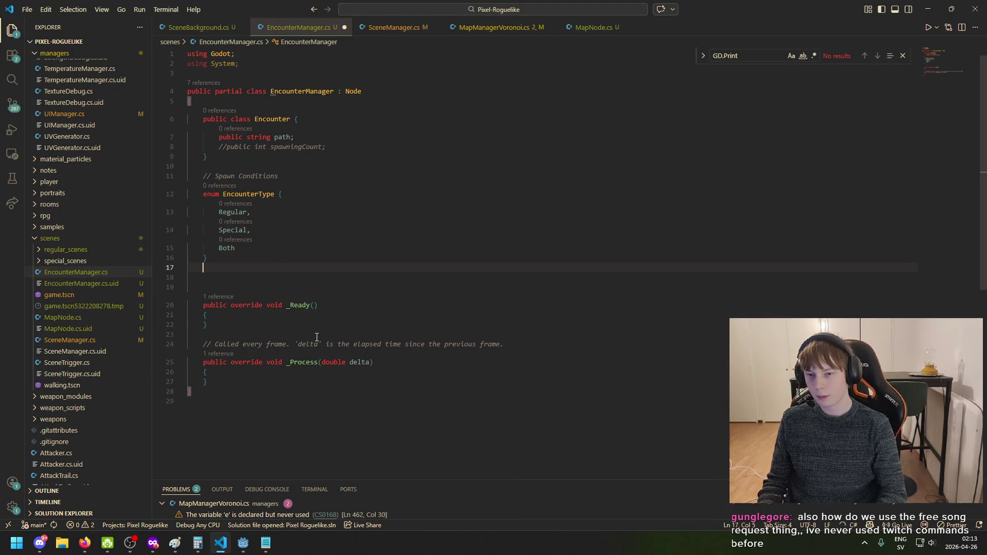
key("Return")
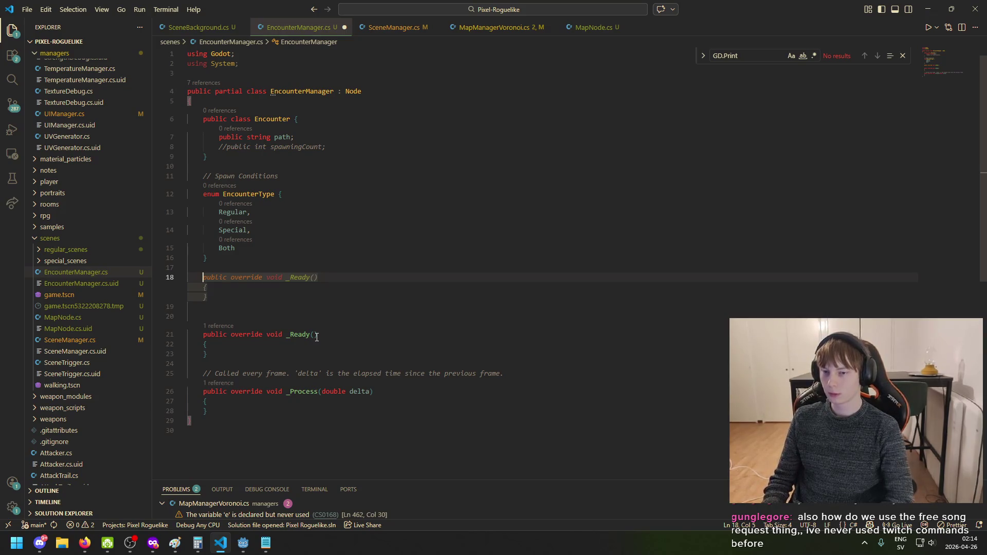
type("public")
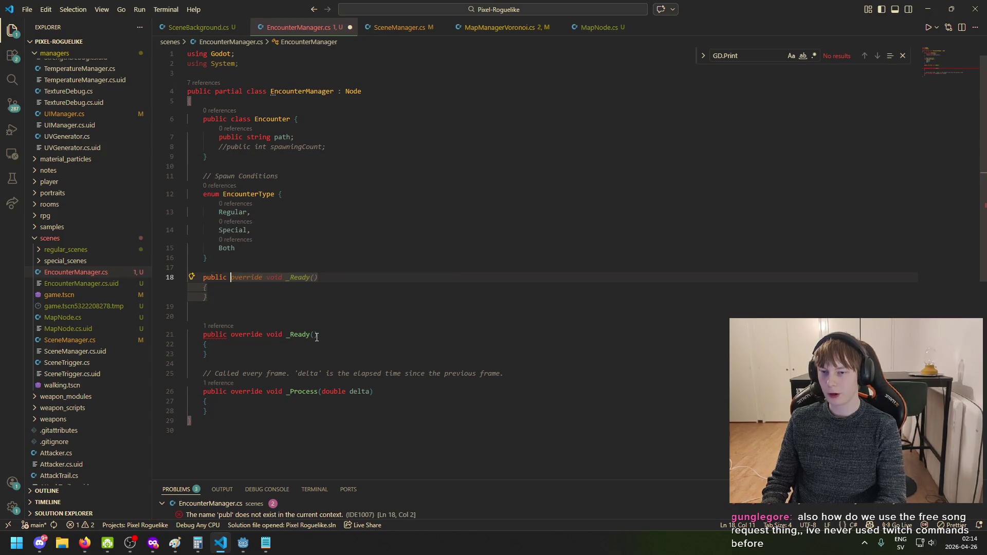
key("BackSpace")
key("BackSpace")
key("BackSpace")
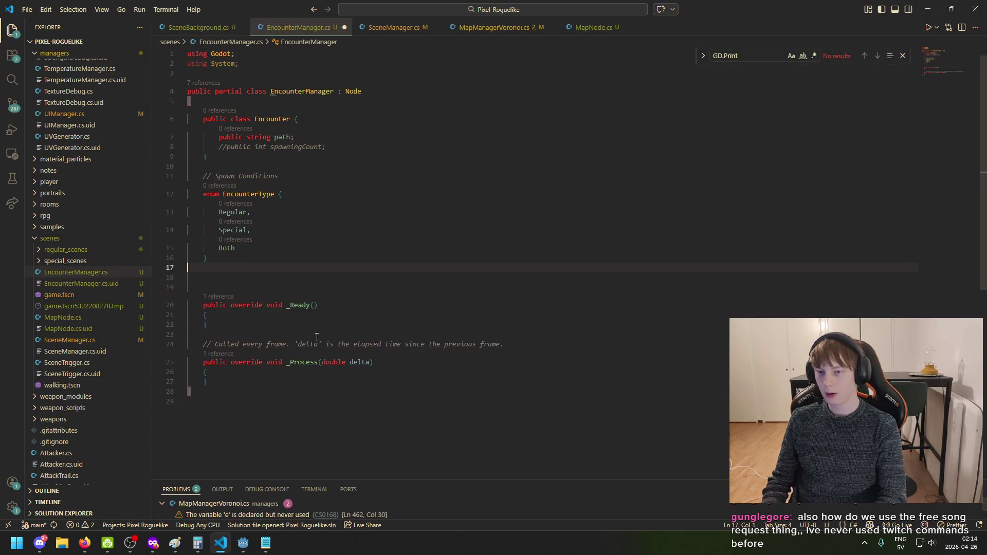
key("Return")
type("enum")
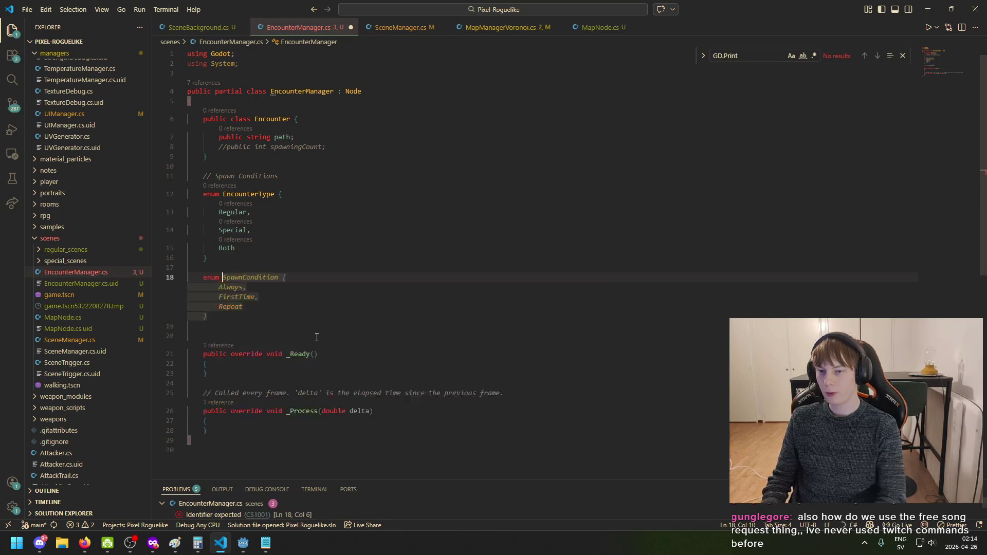
Review the encounter design notes and wheel diagram, then return to EncounterManager.cs
left_click(265, 543)
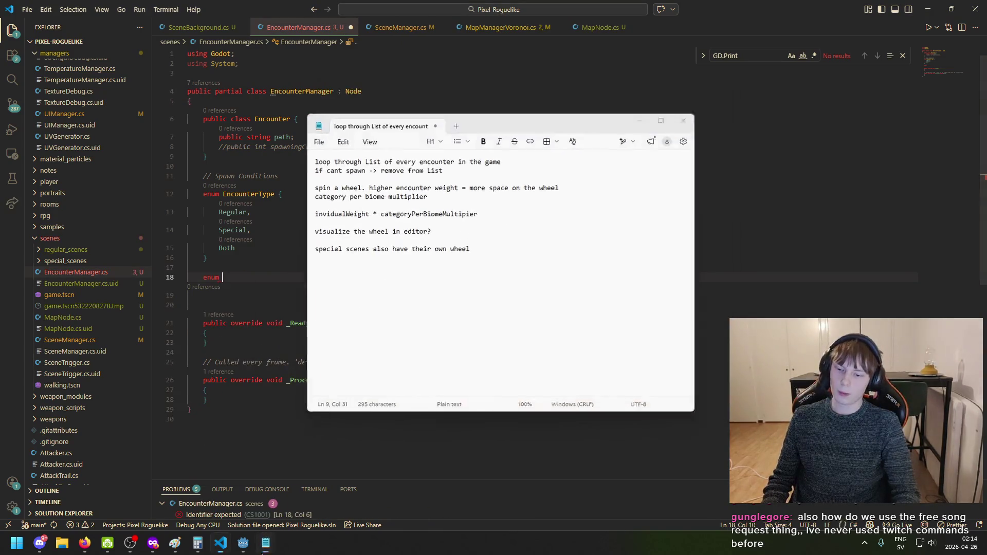
mouse_move(175, 543)
left_click(190, 496)
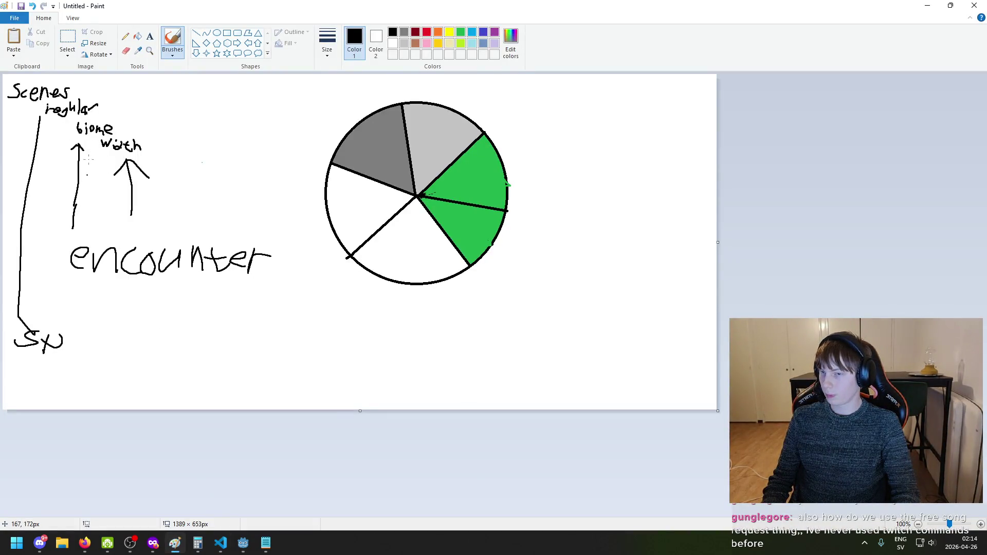
mouse_move(221, 542)
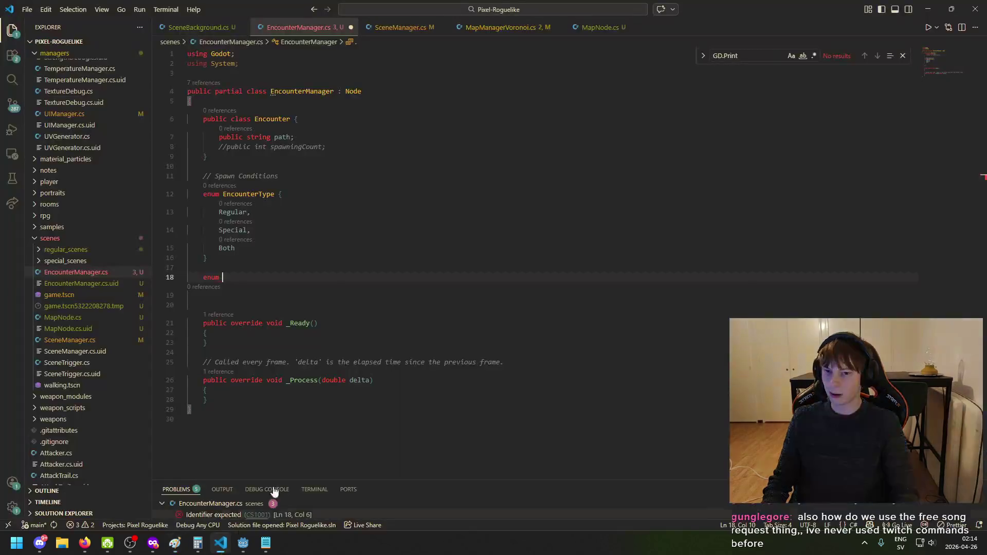
left_click(220, 489)
Complete the new declaration as 'enum Area' and delete the EncounterType name on line 12
type("rea")
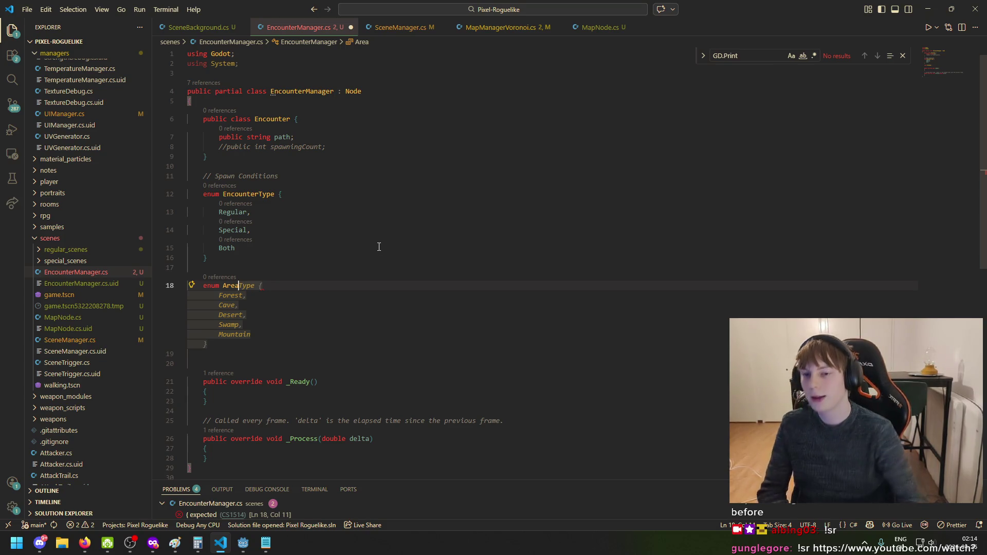
left_click(274, 194)
left_click_drag(274, 194, 223, 196)
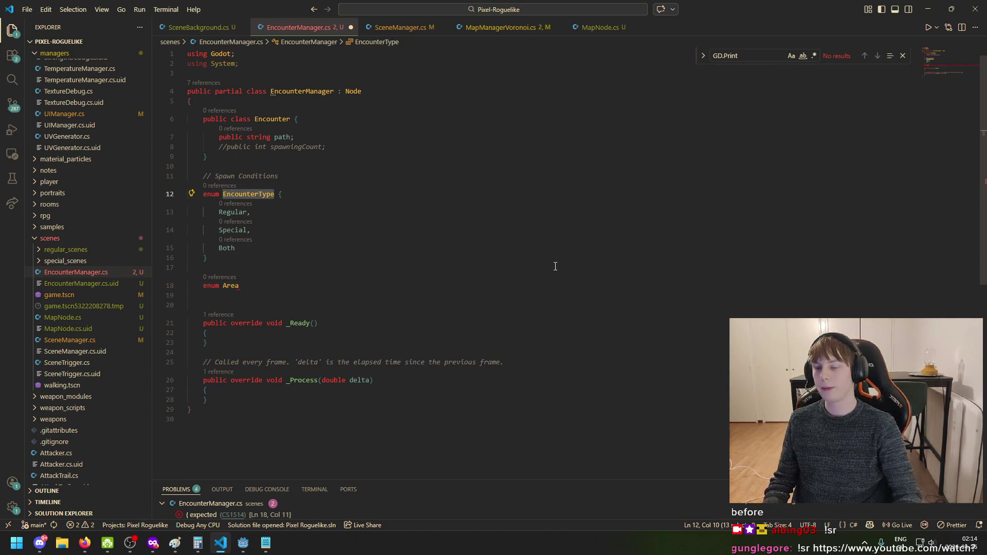
key("BackSpace")
type("SpawnCondition")
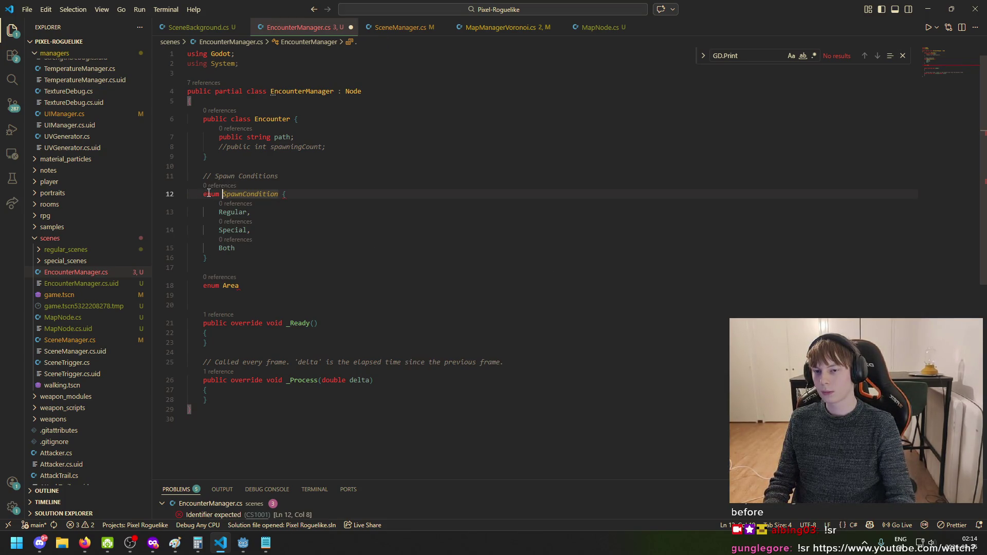
Try a bool field in place of the enum, then restore it as the SpawnCondition enum
mouse_move(234, 258)
left_mouse_down()
mouse_move(216, 196)
mouse_move(203, 194)
left_mouse_up()
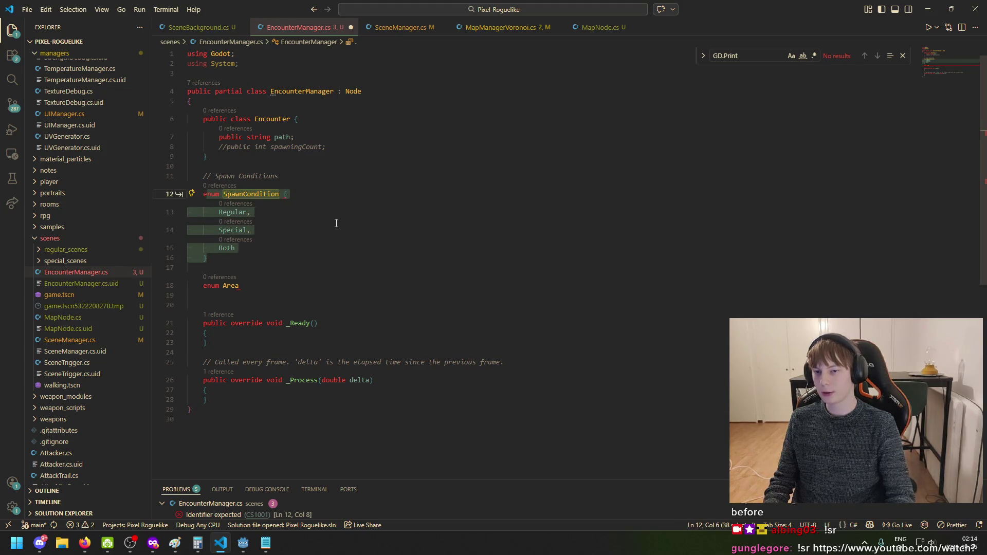
type("e")
key("BackSpace")
type("bool ")
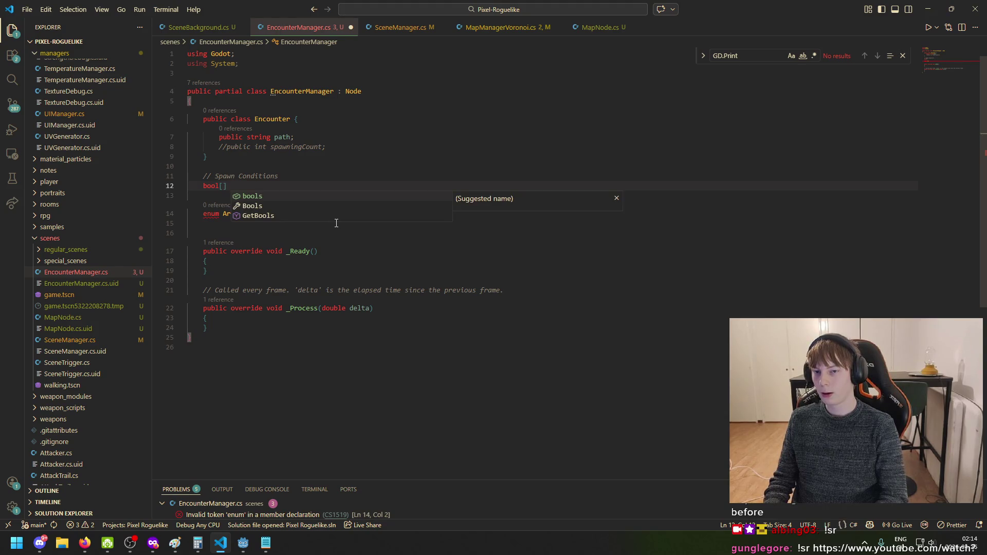
type(" type")
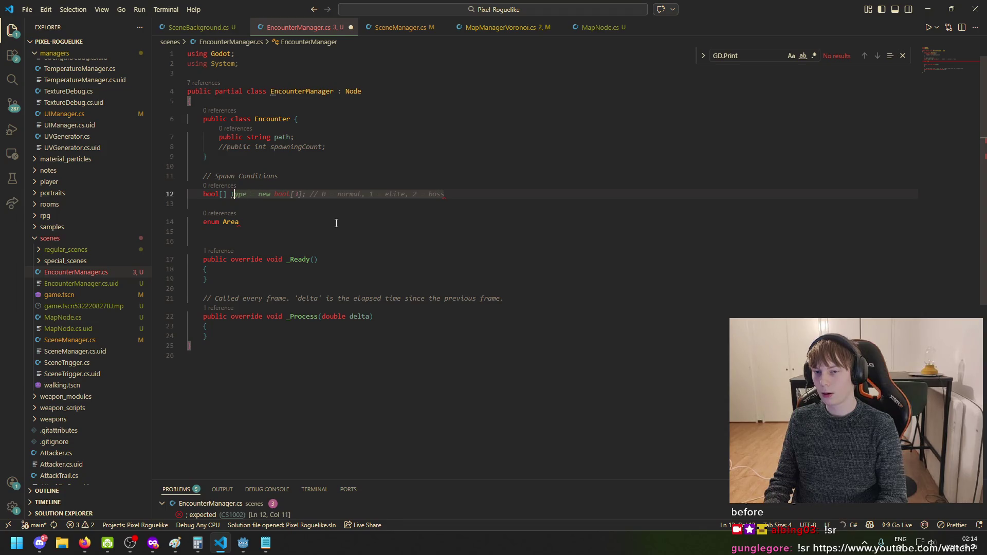
type(" encounterType")
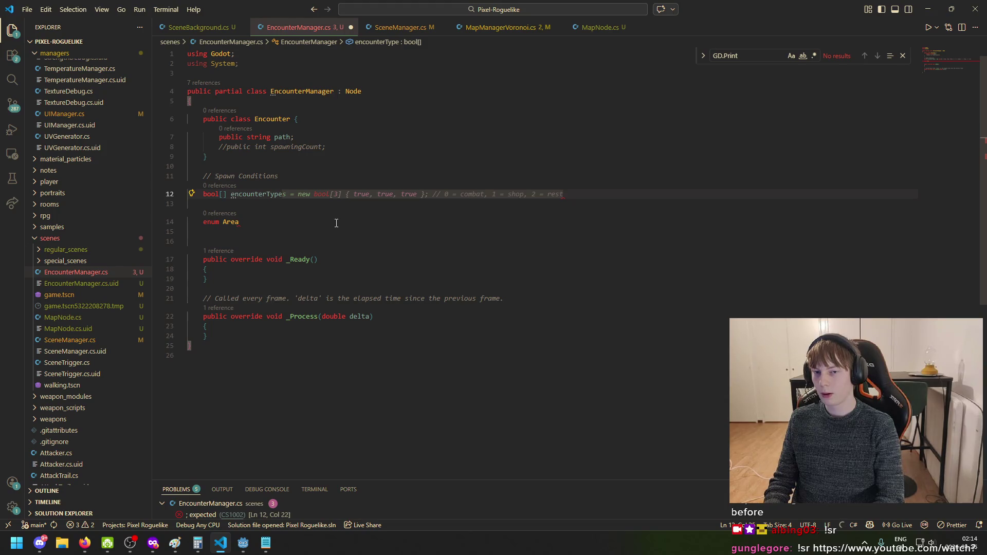
key("ctrl+BackSpace")
key("ctrl+BackSpace")
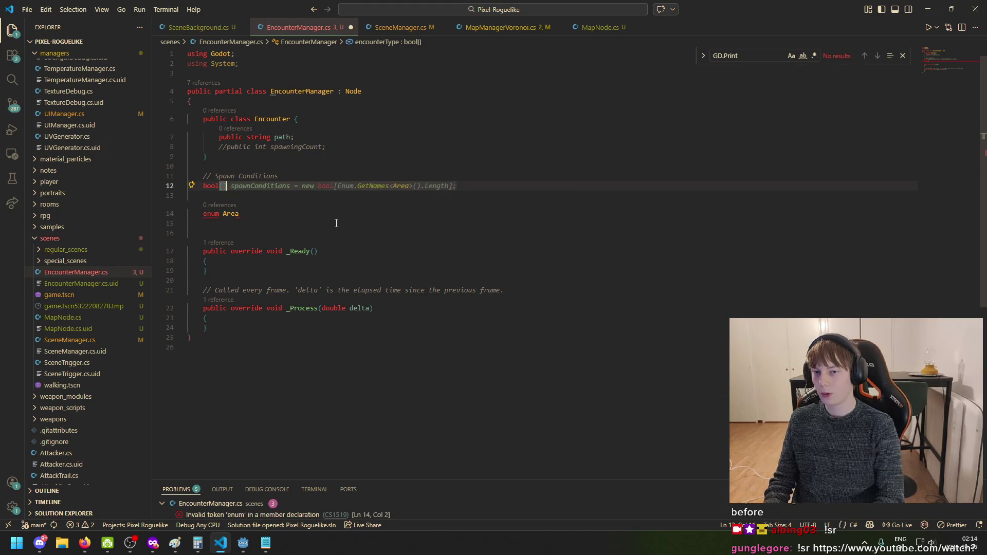
key("BackSpace")
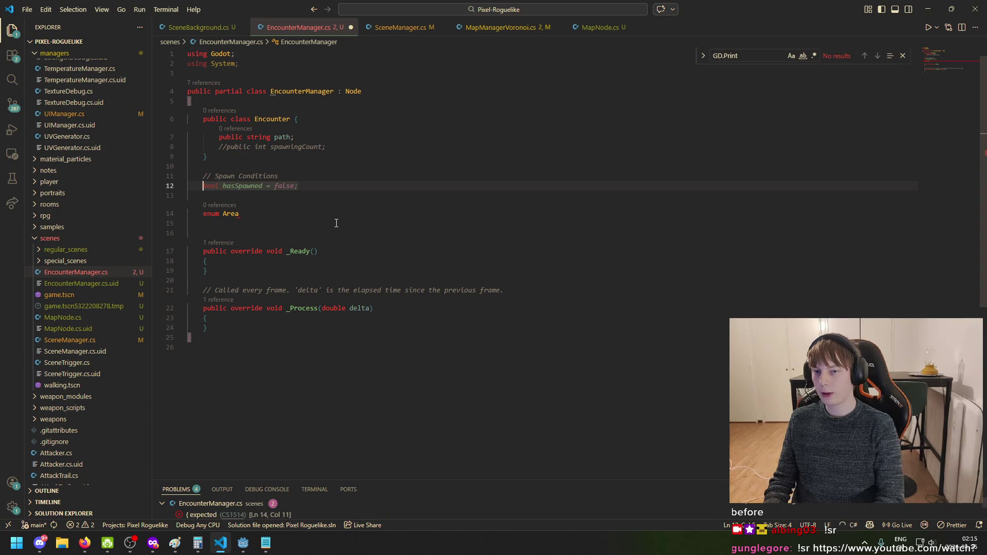
key("Tab")
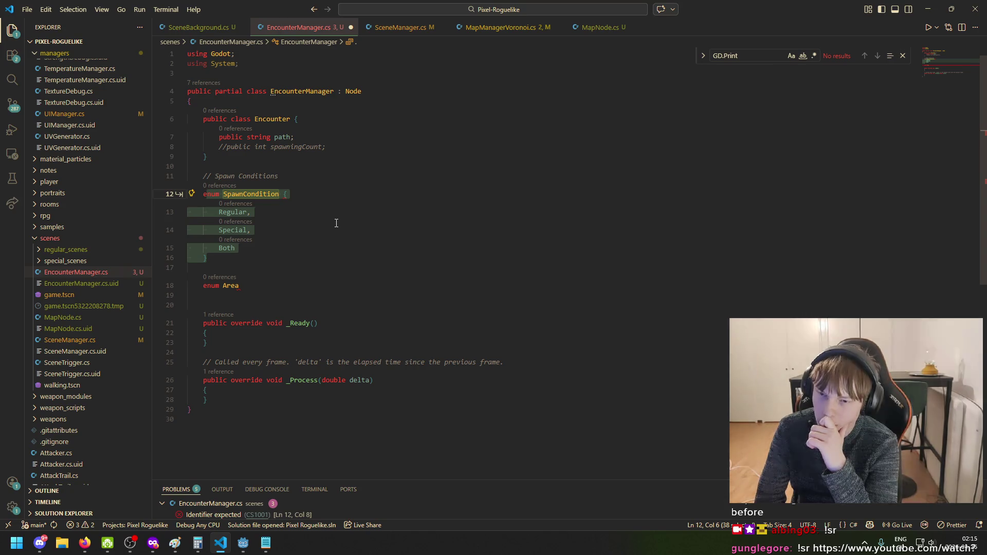
Replace the SpawnCondition enum with 'bool regular;' and save
left_click(223, 256)
key("shift+Up")
key("shift+Up")
key("shift+Up")
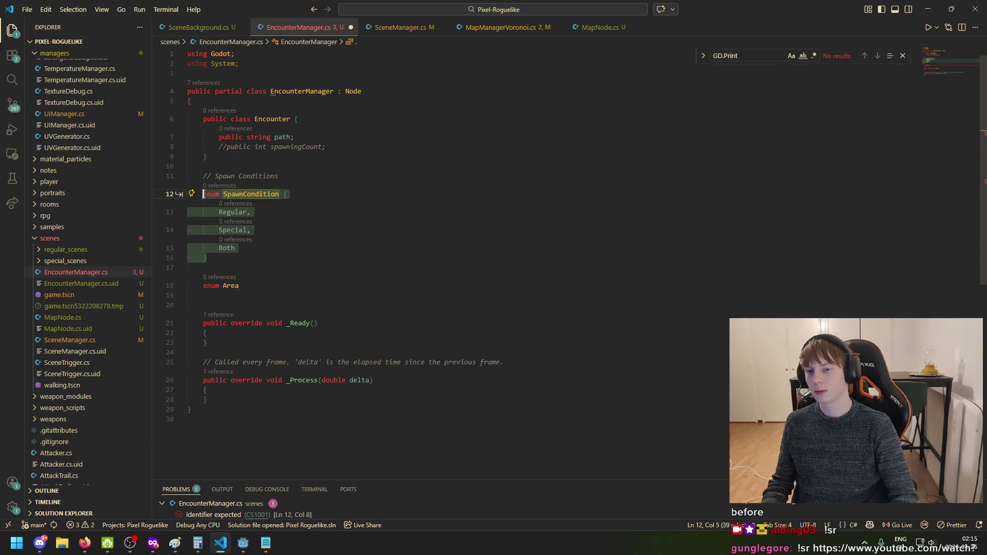
type("bool regual")
key("BackSpace")
key("BackSpace")
key("BackSpace")
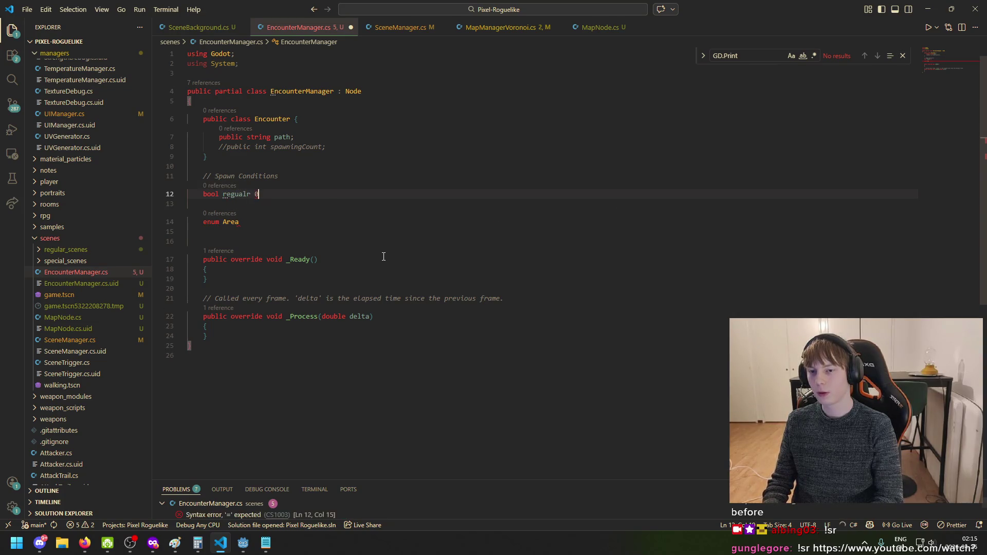
type("=")
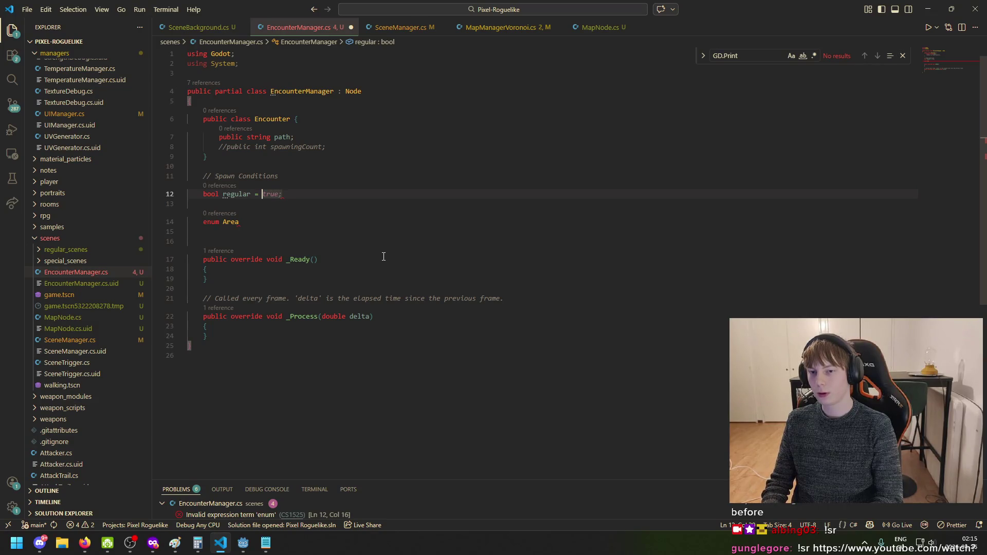
key("BackSpace")
key("BackSpace")
key("BackSpace")
type(";")
key("ctrl+s")
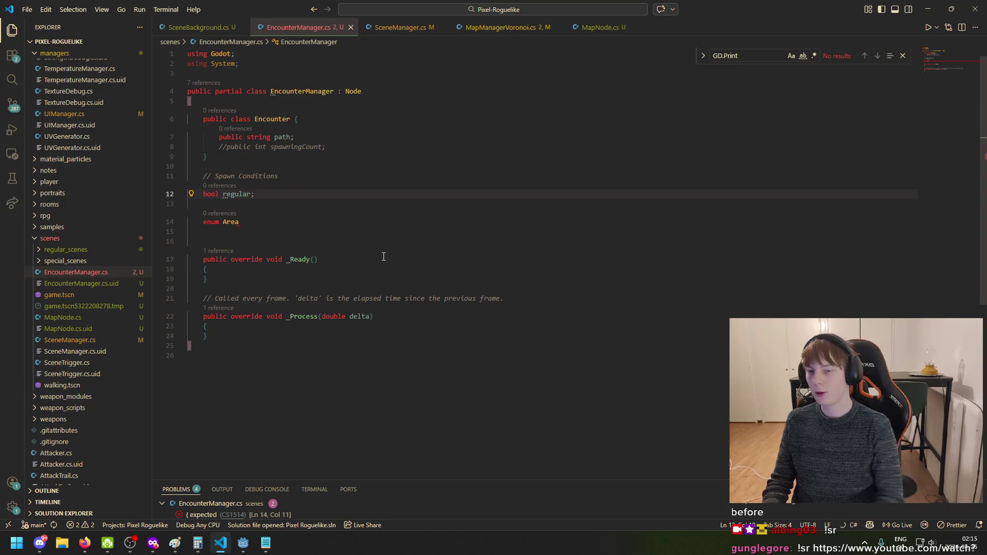
Add 'bool special;' below it, save, and delete the unfinished 'enum Area' line
key("shift+Home")
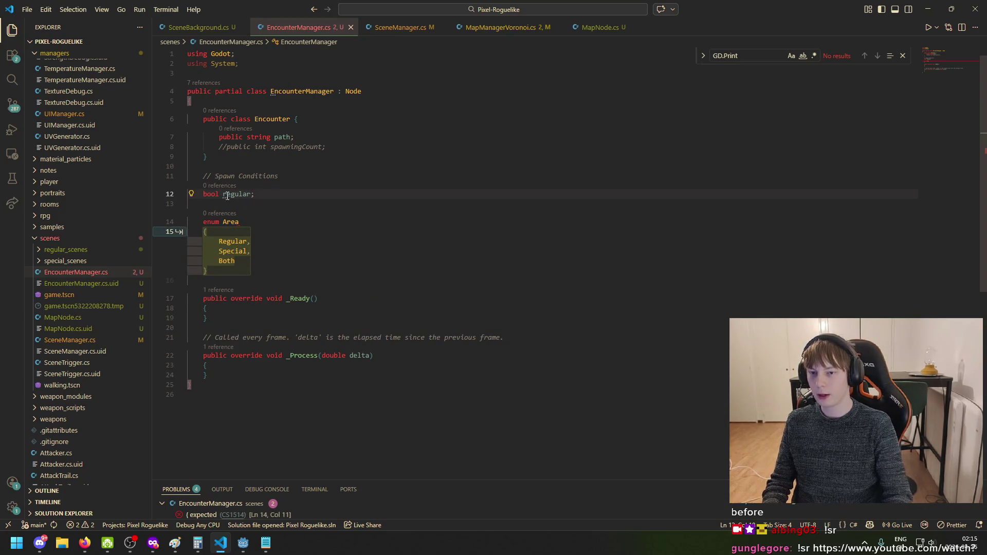
key("Return")
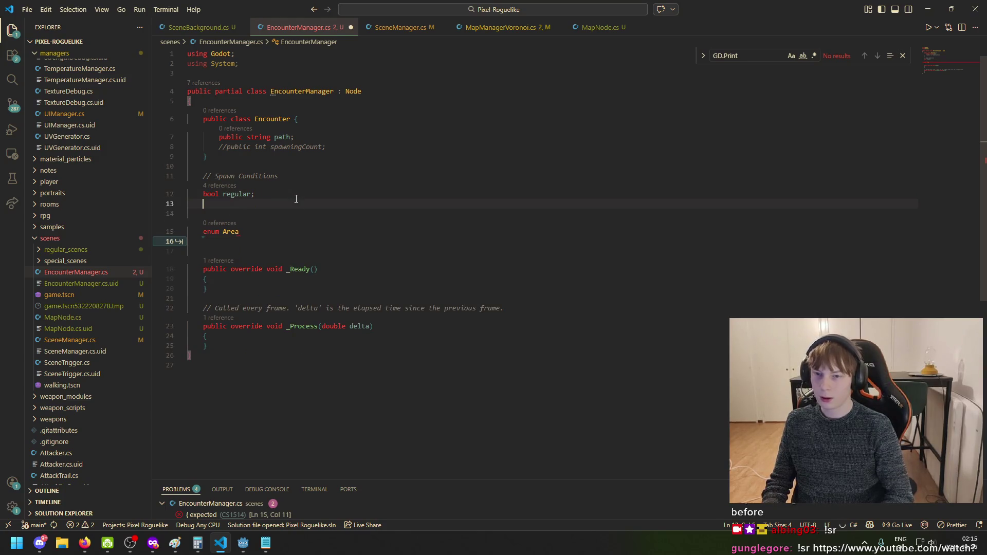
type("bool ")
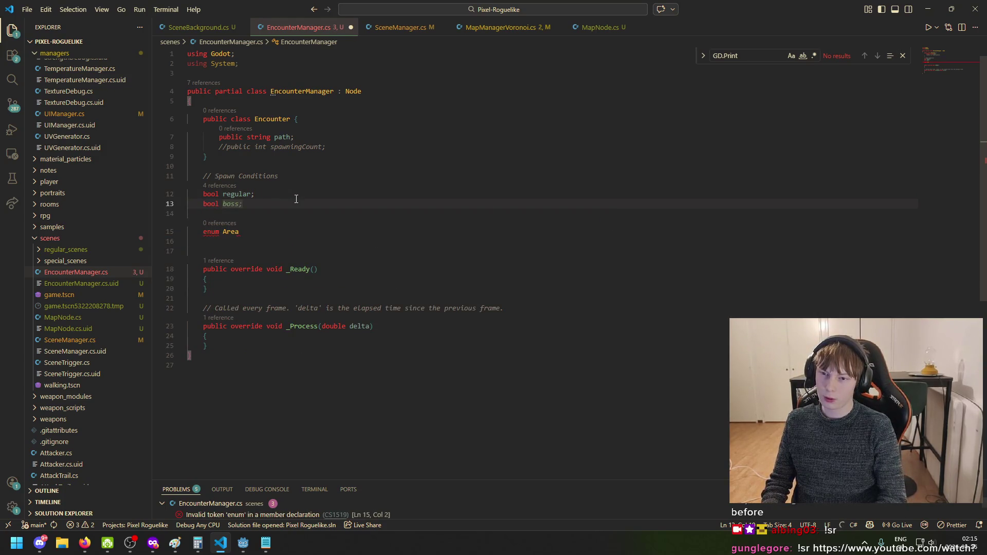
type("special;")
key("ctrl+s")
left_click_drag(257, 239, 188, 239)
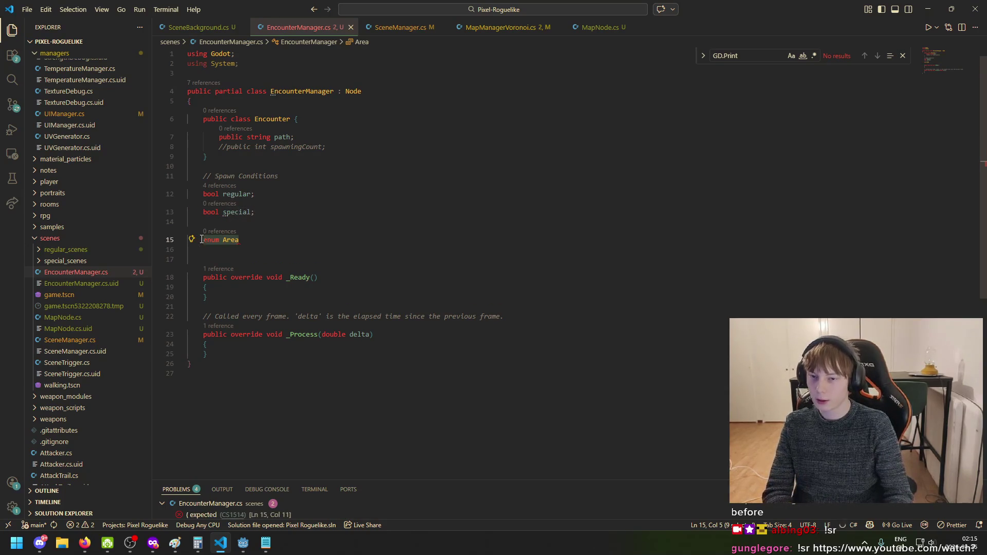
key("BackSpace")
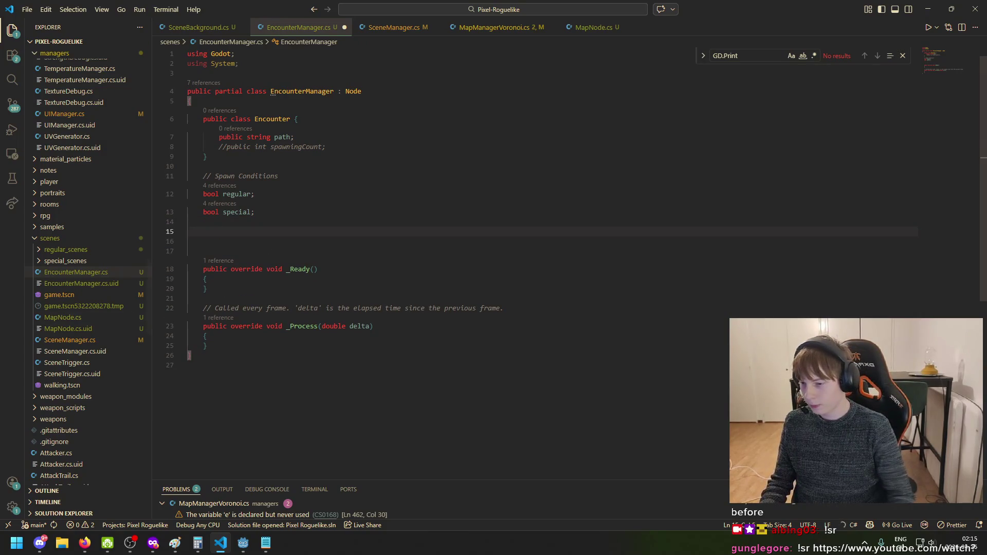
key("alt+Tab")
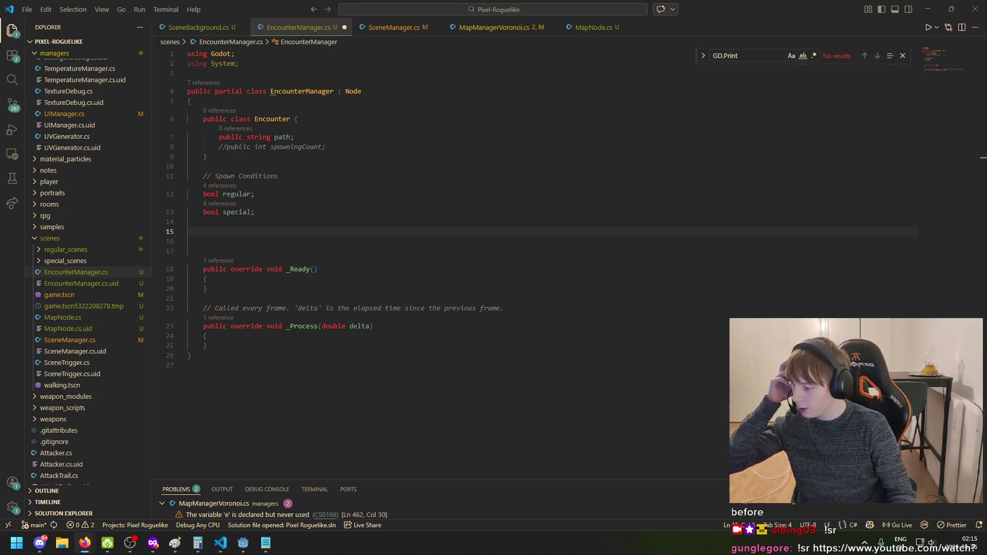
key("super+d")
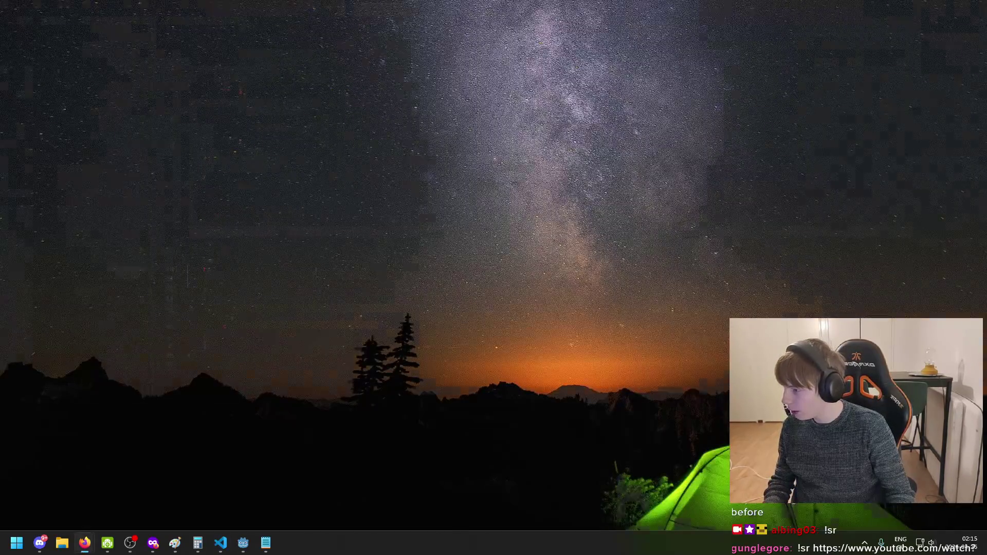
key("super+d")
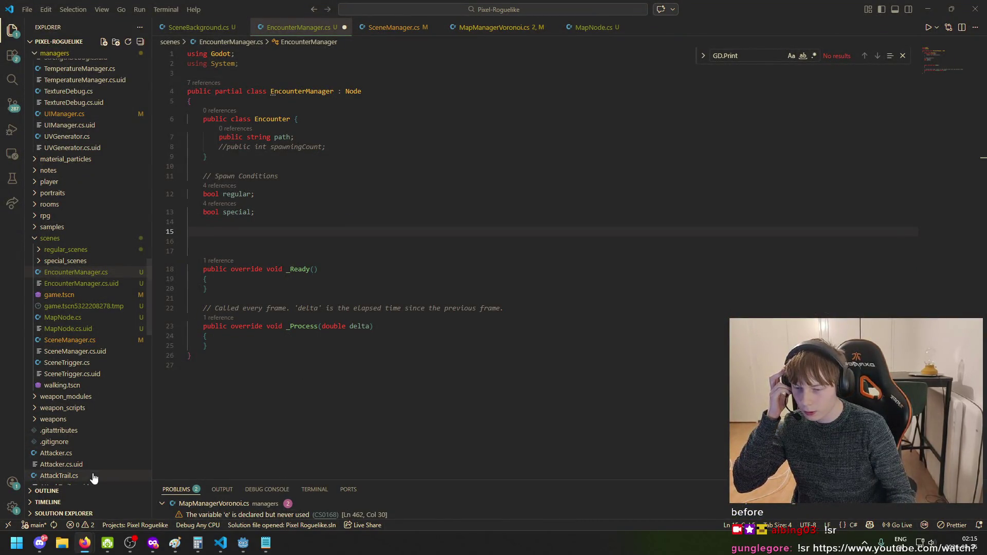
mouse_move(85, 542)
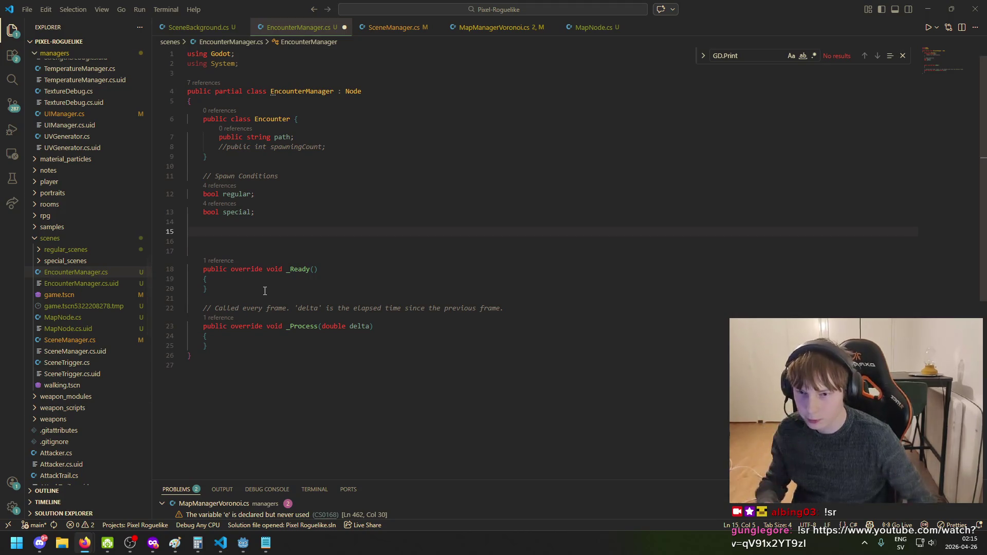
left_click(254, 225)
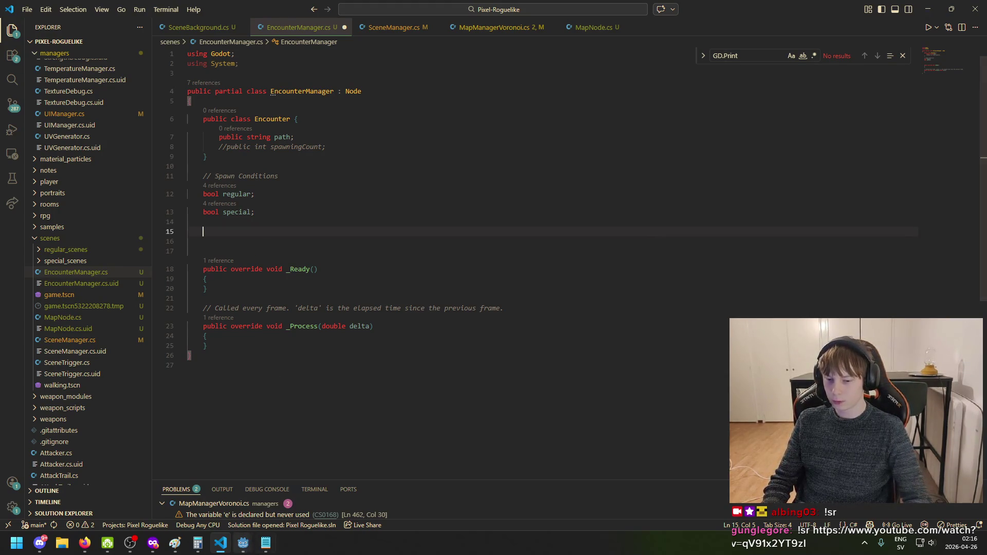
left_click(265, 551)
left_click(265, 551)
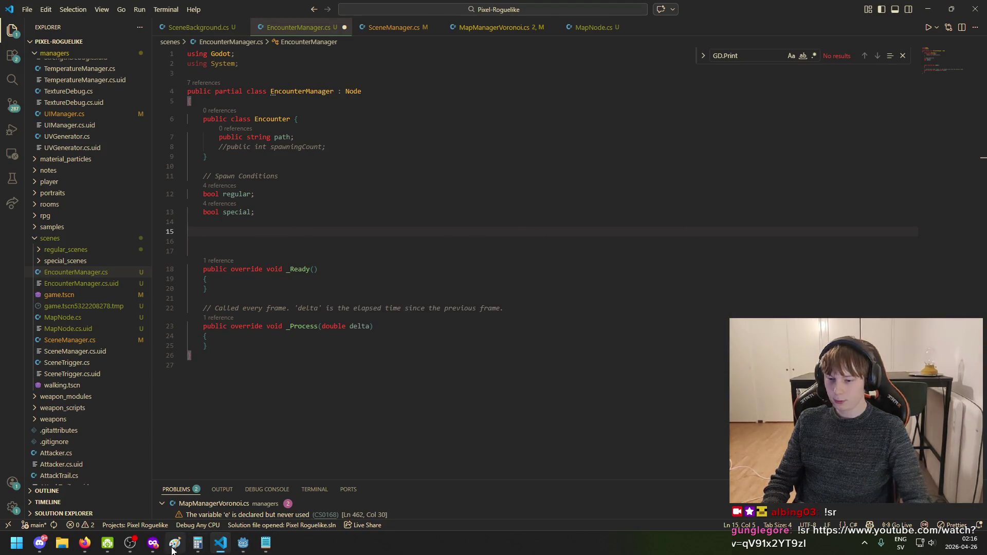
Look over the wheel diagram in Paint, then come back to EncounterManager.cs
left_click(175, 543)
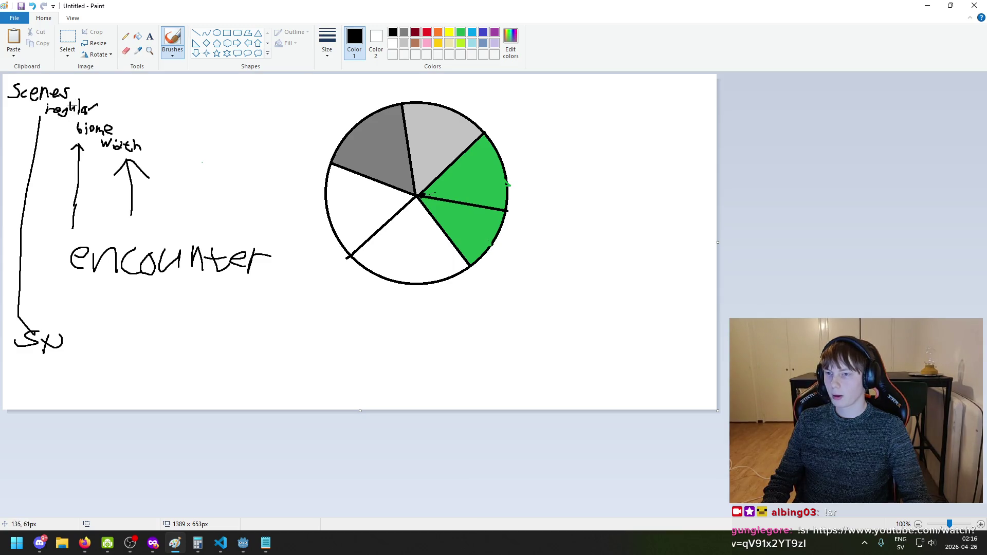
left_click(217, 549)
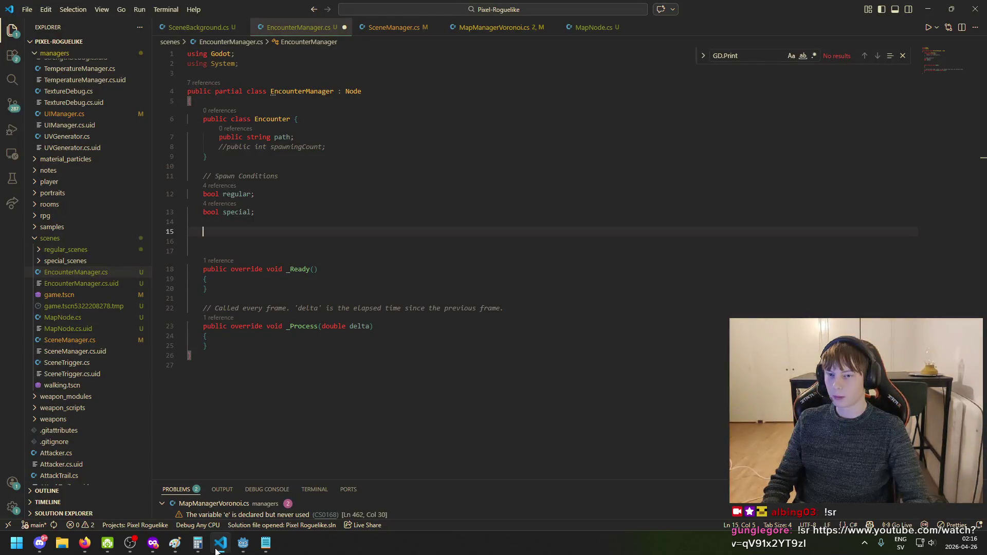
left_click(217, 551)
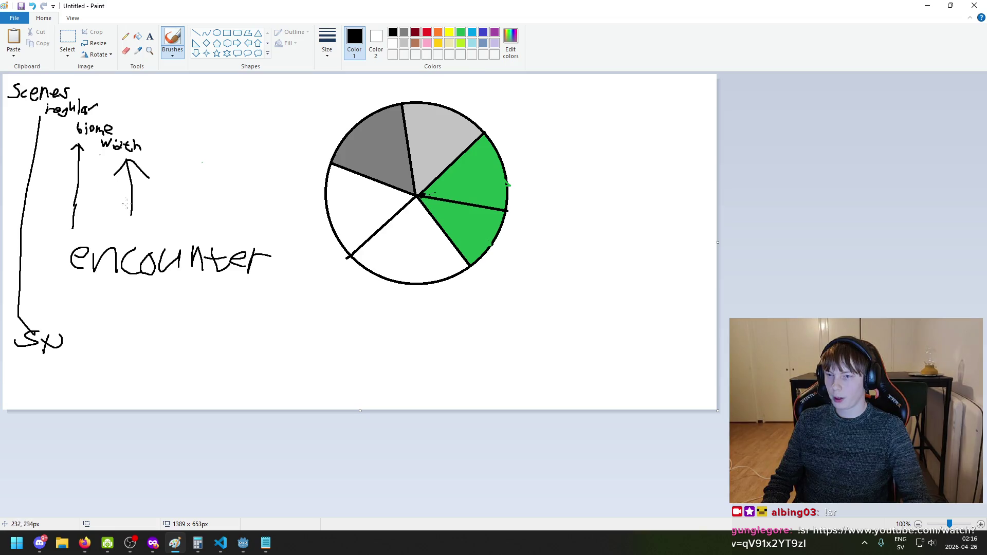
left_click(220, 543)
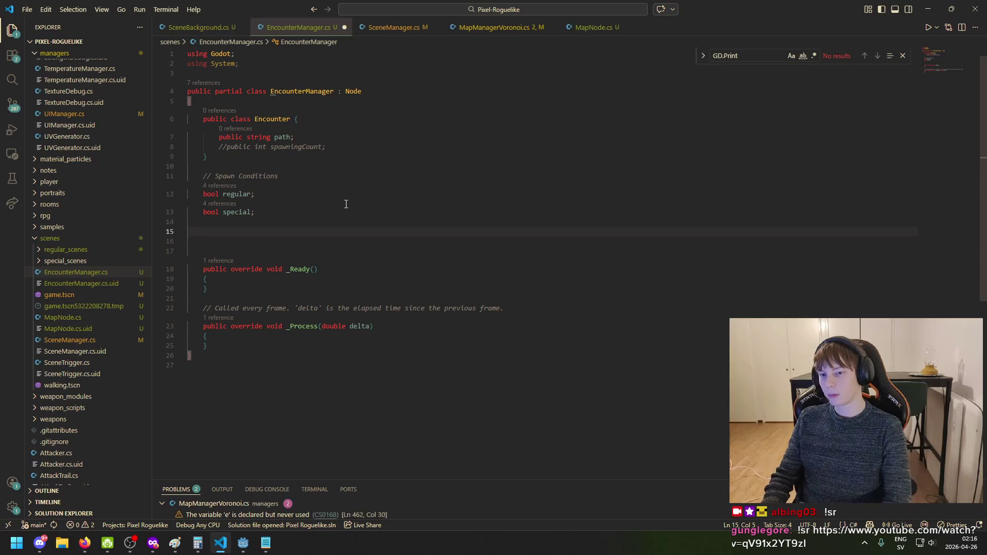
Add a '// Biomes' comment with bool forest and bool desert fields
type("// Biomes")
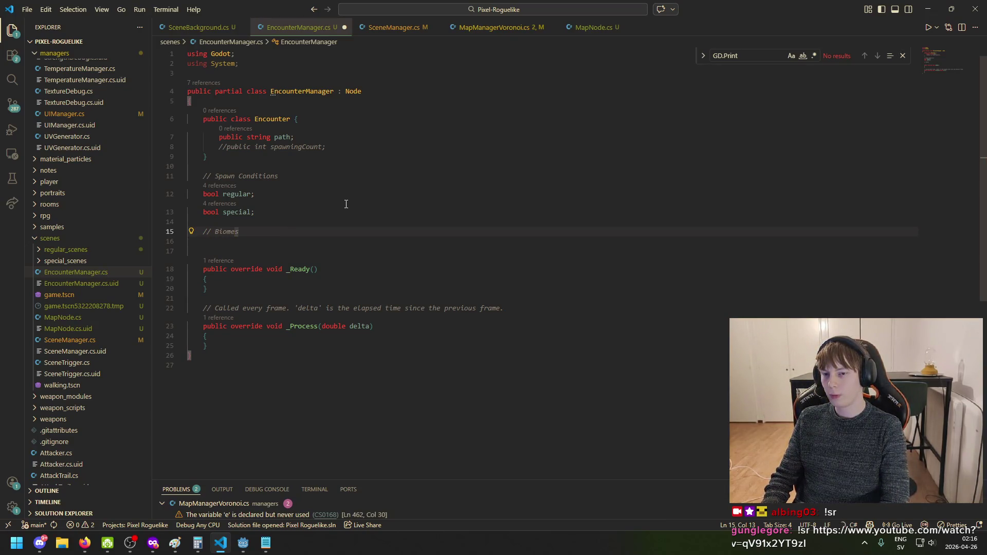
key("Return")
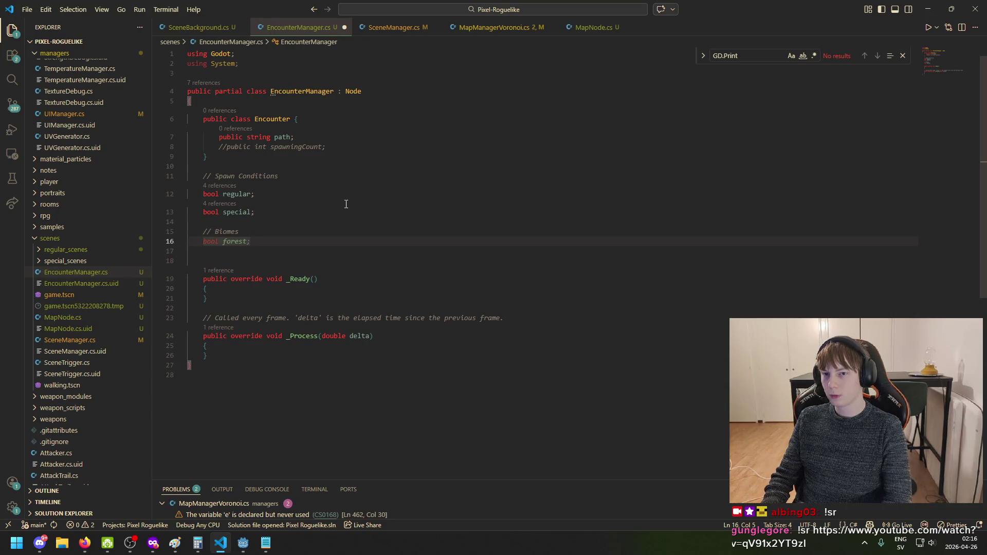
key("Tab")
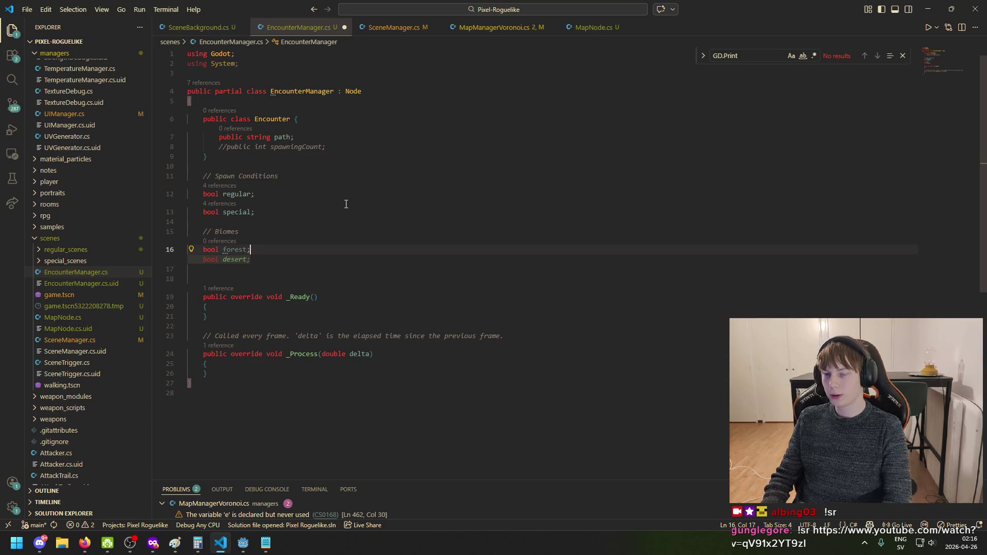
key("Return")
key("Tab")
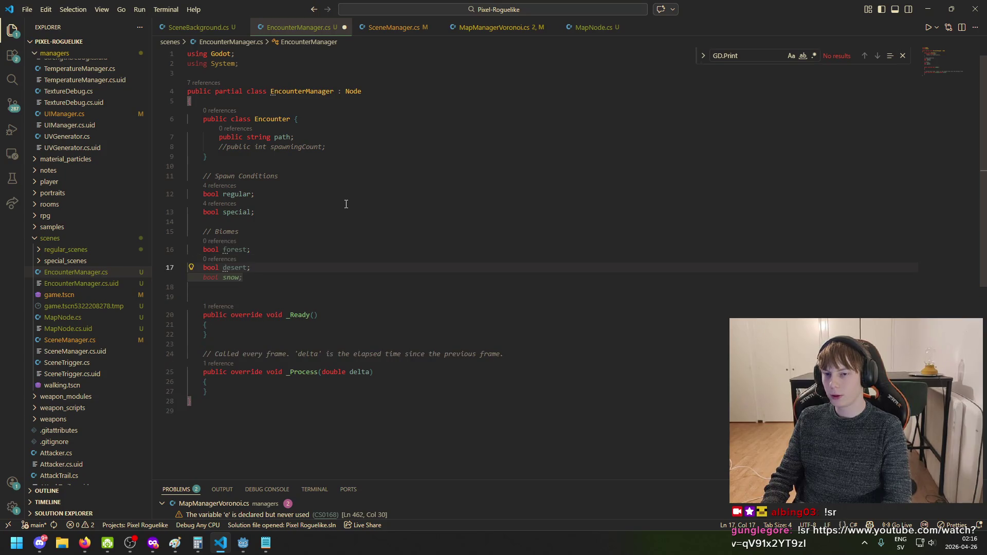
Move the spawn-condition and biome fields inside the Encounter class after the spawningCount comment
left_click_drag(293, 267, 169, 175)
key("ctrl+c")
key("BackSpace")
left_click(367, 147)
key("Return")
key("ctrl+v")
left_click(234, 159)
key("BackSpace")
key("BackSpace")
key("Return")
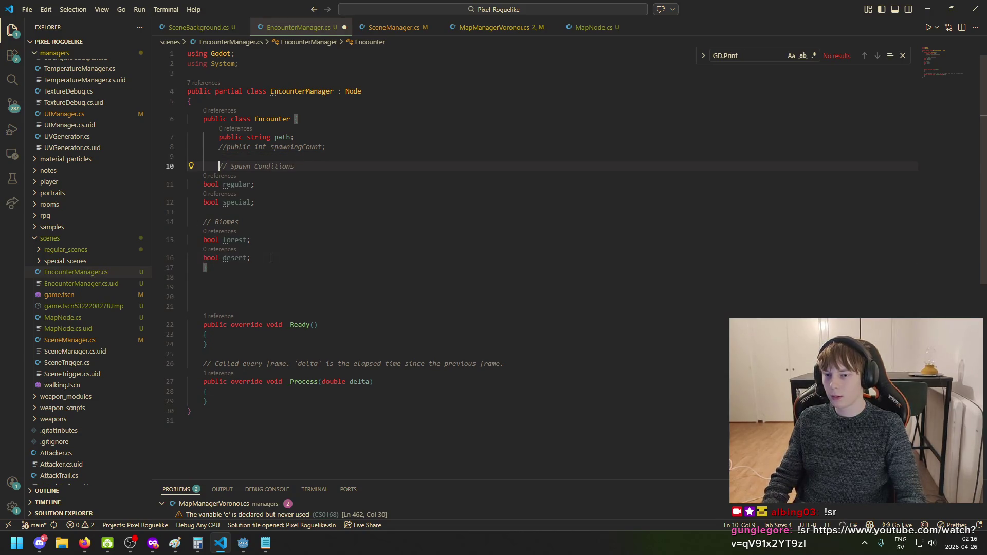
Indent the spawn-condition and biome fields one level into the Encounter class
left_click_drag(271, 258, 188, 184)
key("Tab")
key("Down")
key("Down")
key("Down")
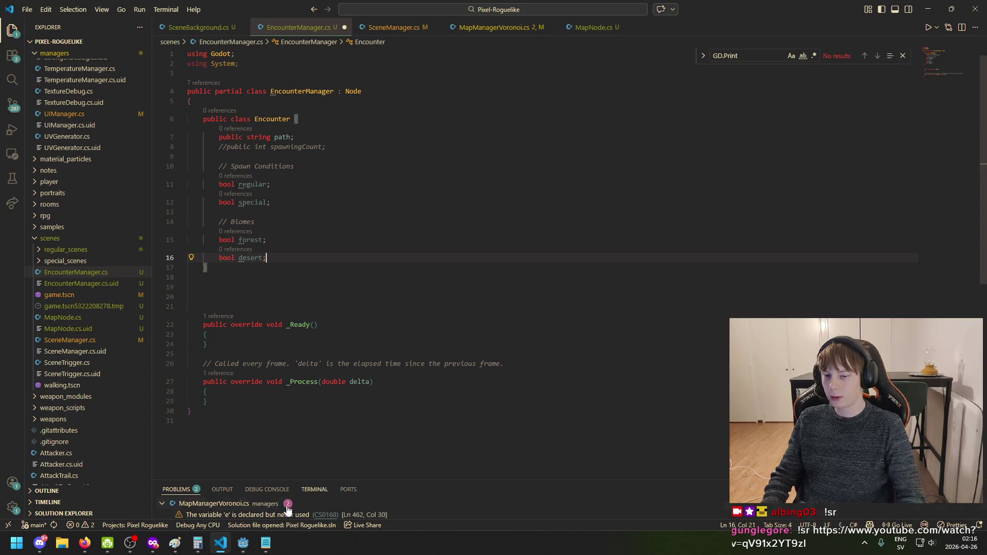
Rename the forest field to field and the desert field to forest
mouse_move(243, 542)
left_click_drag(262, 258, 245, 258)
double_click(260, 241)
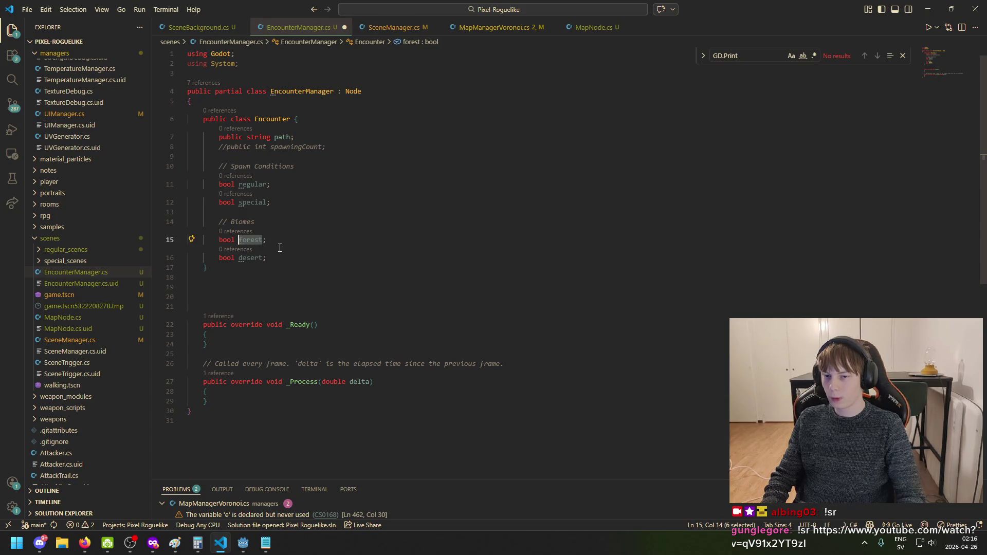
type("fiel")
key("Down")
key("ctrl+Left")
key("ctrl+shift+Right")
key("BackSpace")
type("forest")
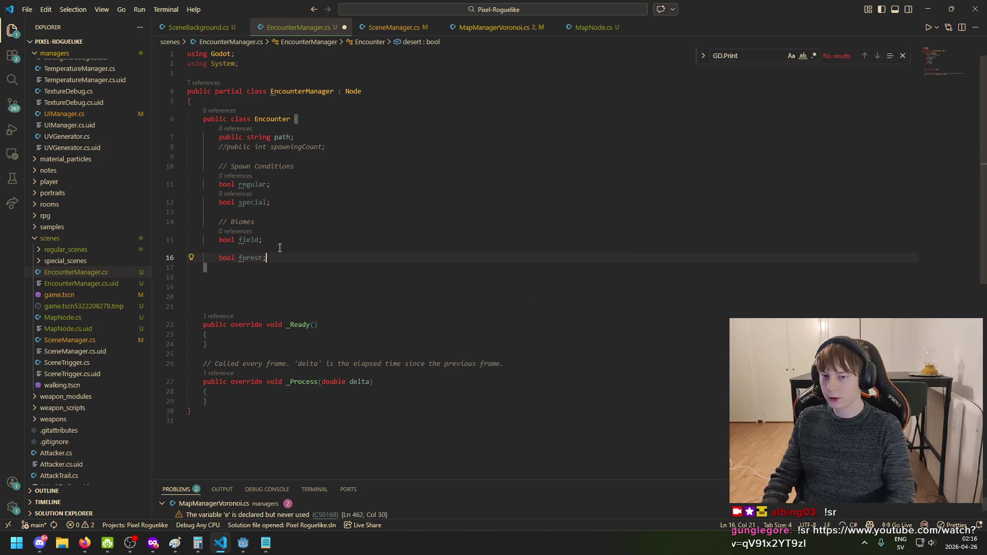
Add mountain, cave and wasteland bool fields, then bring up the Notepad design notes
key("End")
key("Return")
key("Tab")
key("Return")
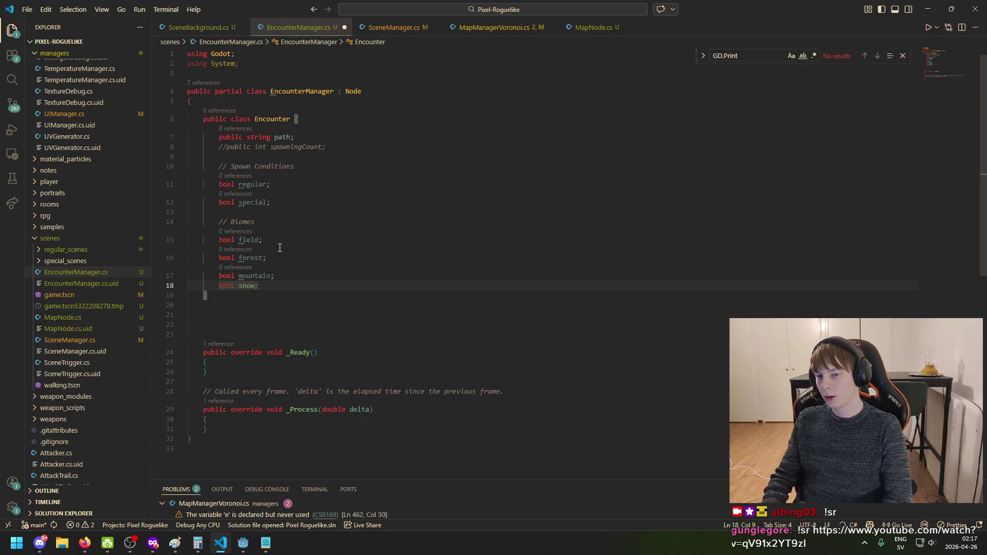
type("bool")
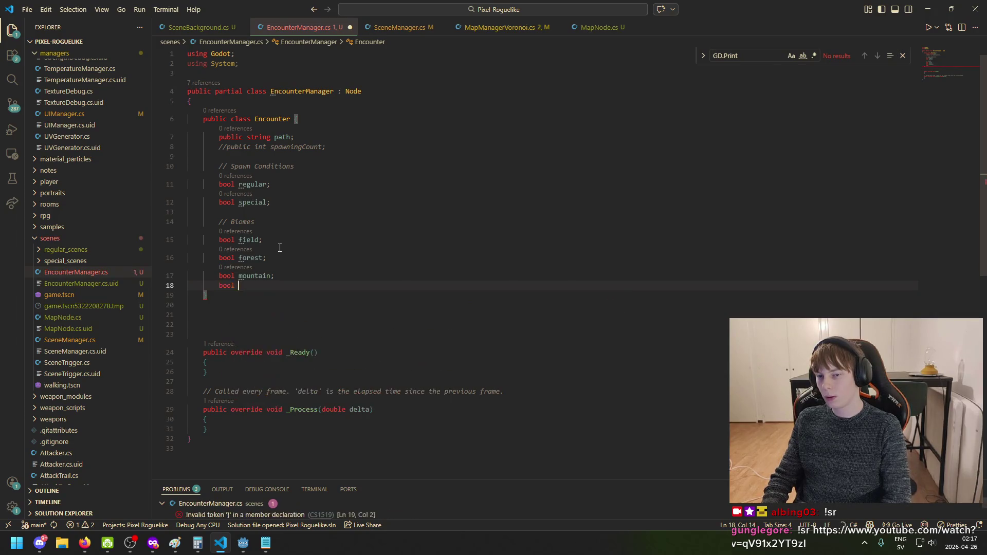
key("Tab")
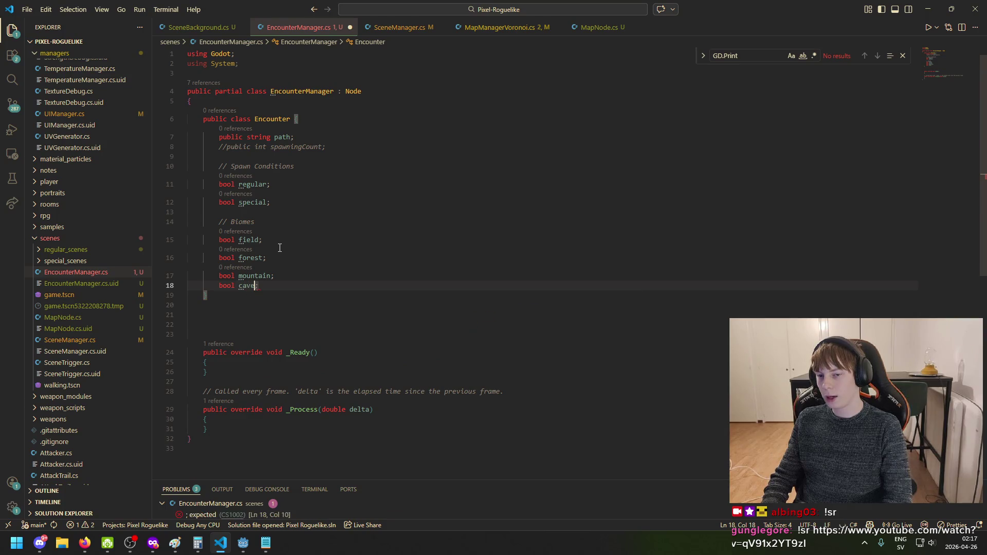
key("Return")
type("bool wa")
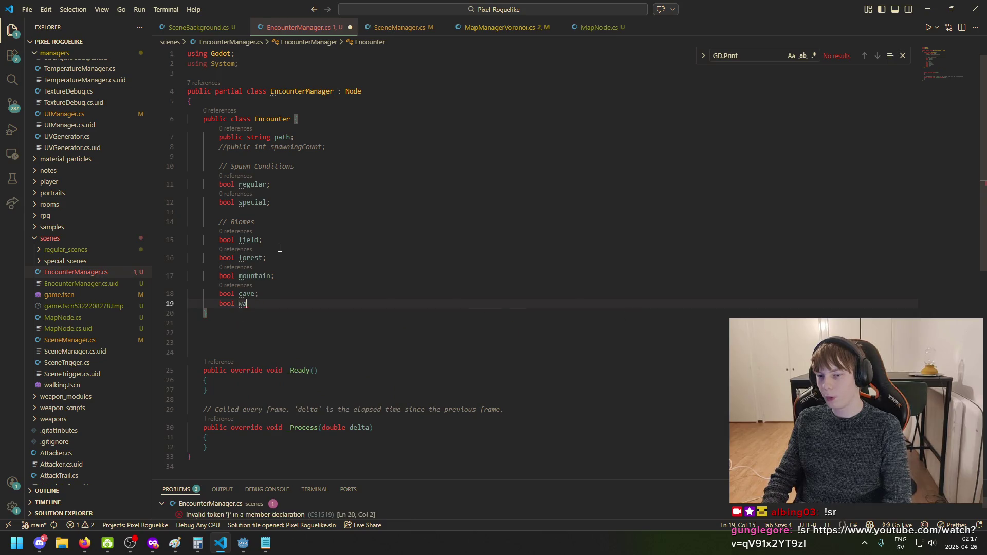
type("steland;")
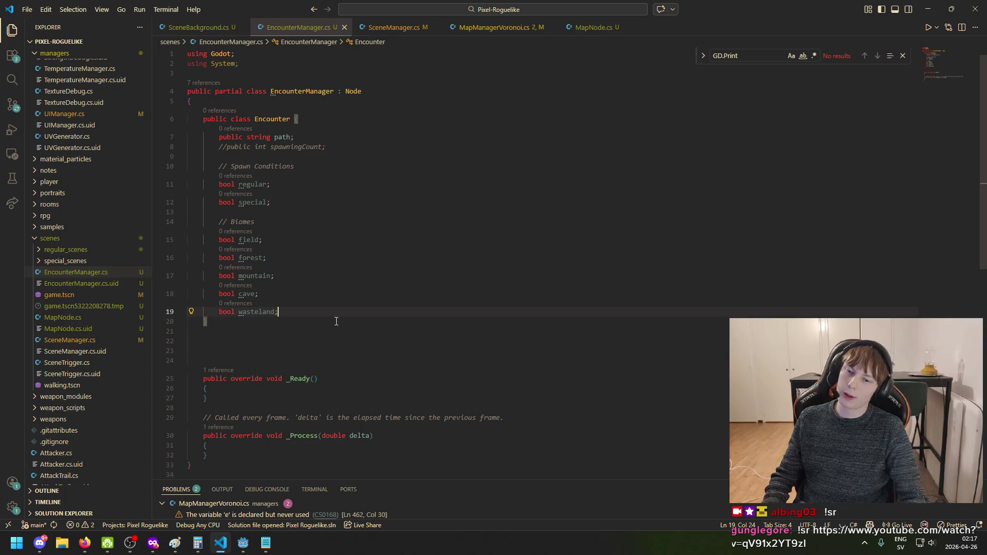
key("Return")
key("Return")
left_click(267, 546)
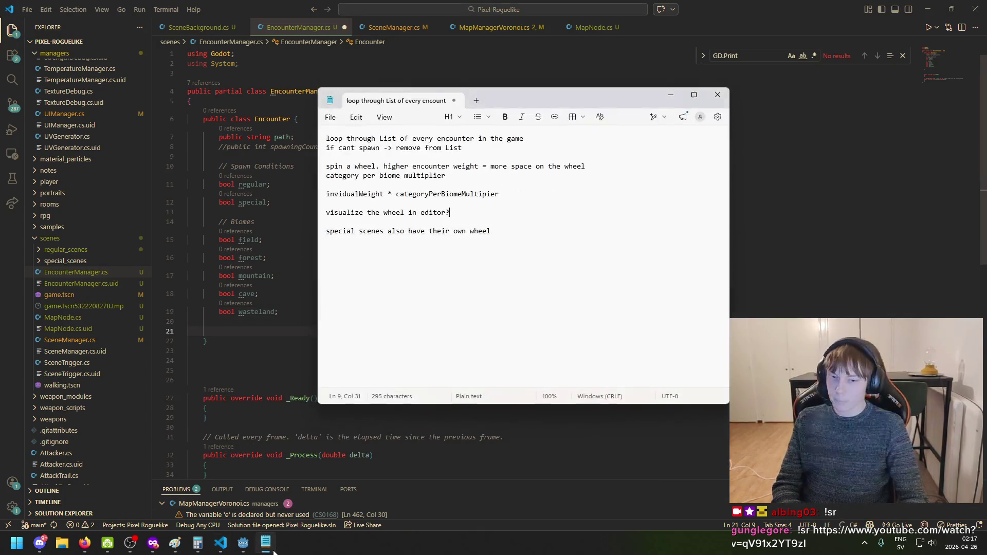
Hide the notes, glance at the Paint wheel, and begin an 'int maxWidth =' line in the code
left_click(268, 551)
left_click(175, 543)
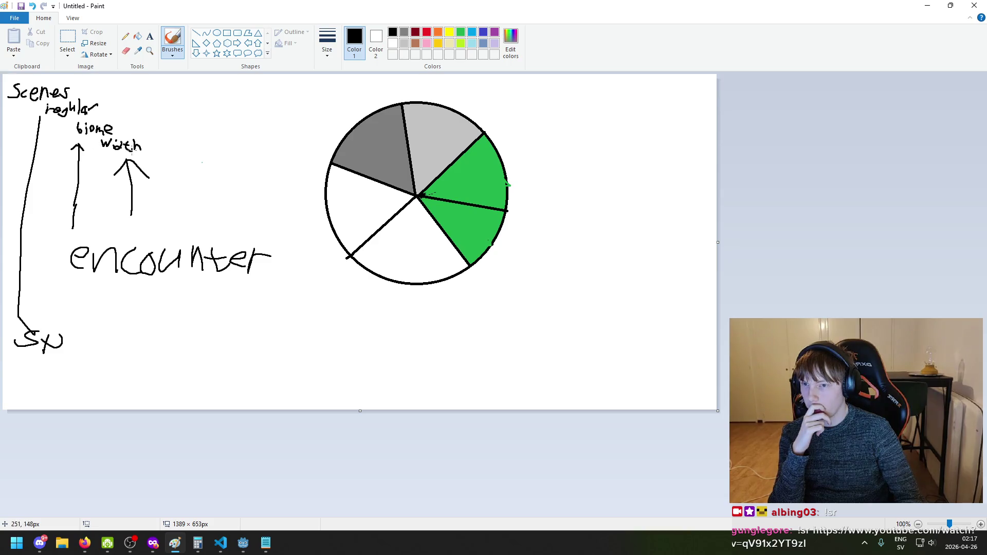
left_click(220, 543)
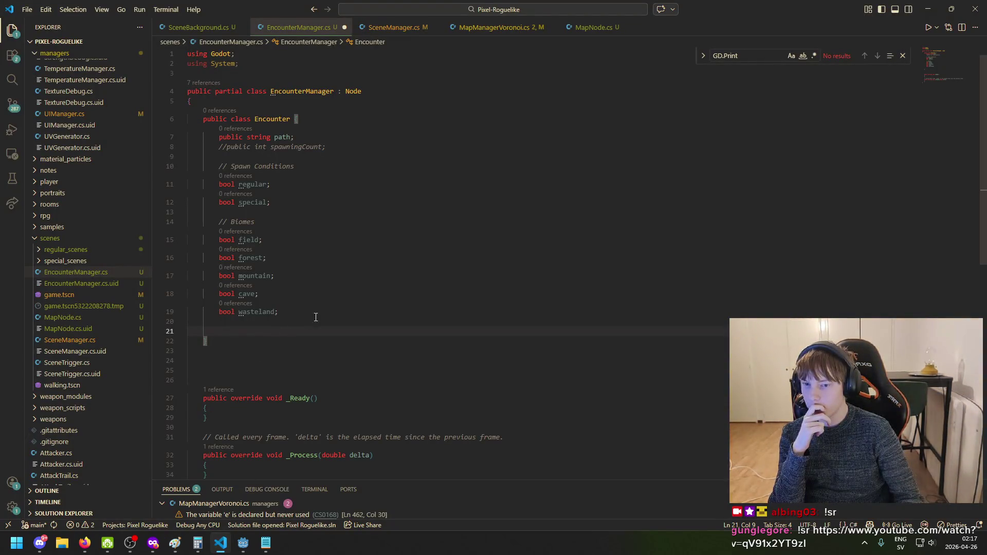
type("int")
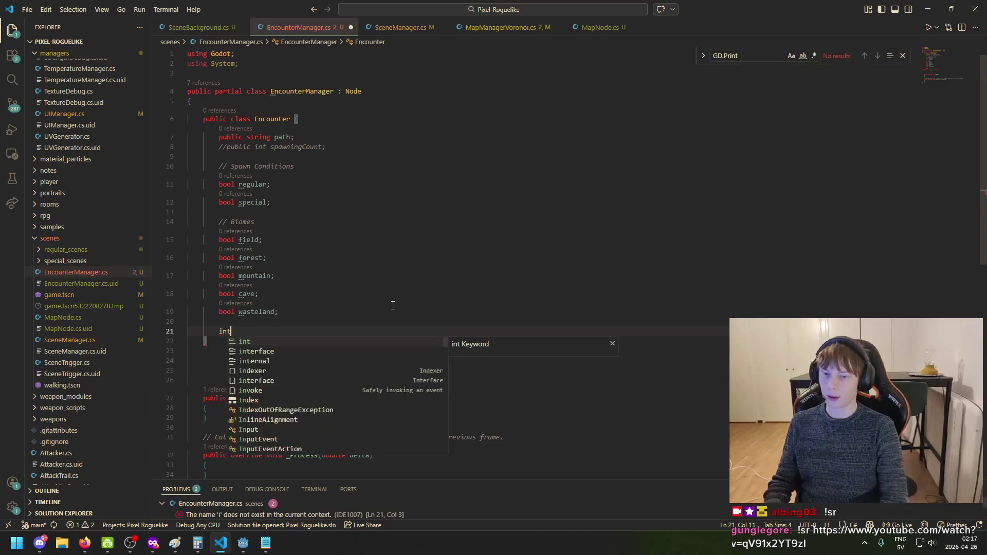
type(" maxWidth")
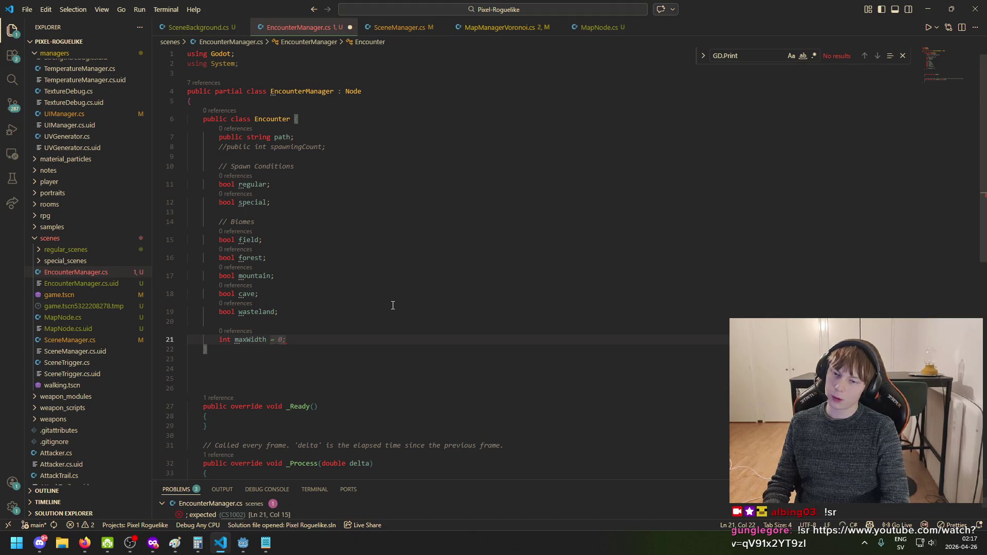
type(" =")
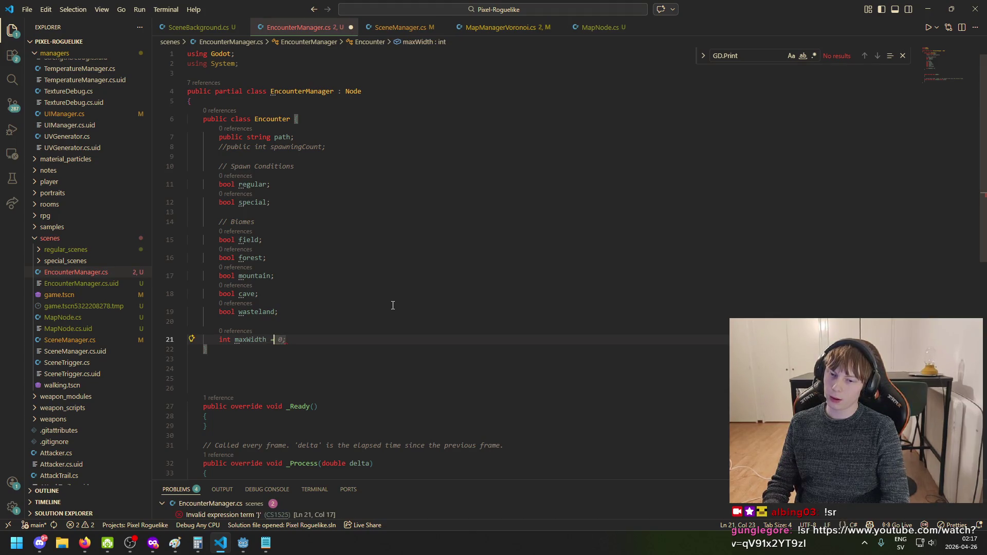
Rename maxWidth to width, complete it as 'width = 1;', and save
key("BackSpace")
key("BackSpace")
key("BackSpace")
key("BackSpace")
key("BackSpace")
type("w")
key("End")
type("= 1")
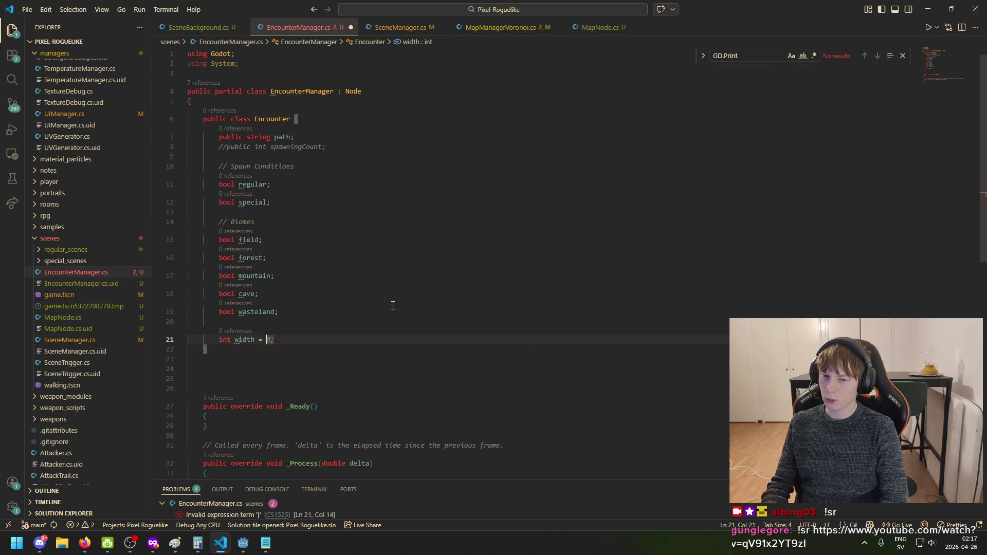
type(";")
key("ctrl+s")
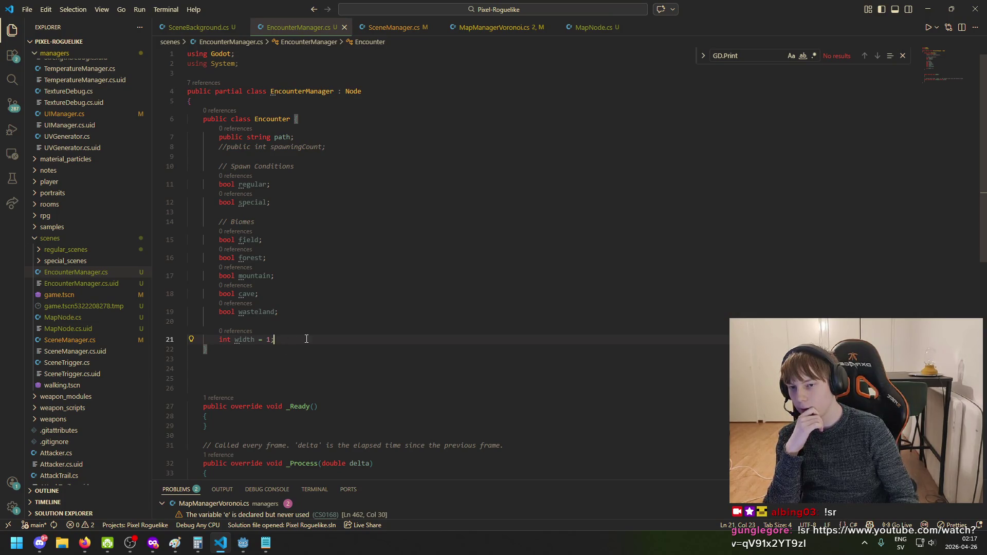
Delete the width field line and save the file again
mouse_move(235, 341)
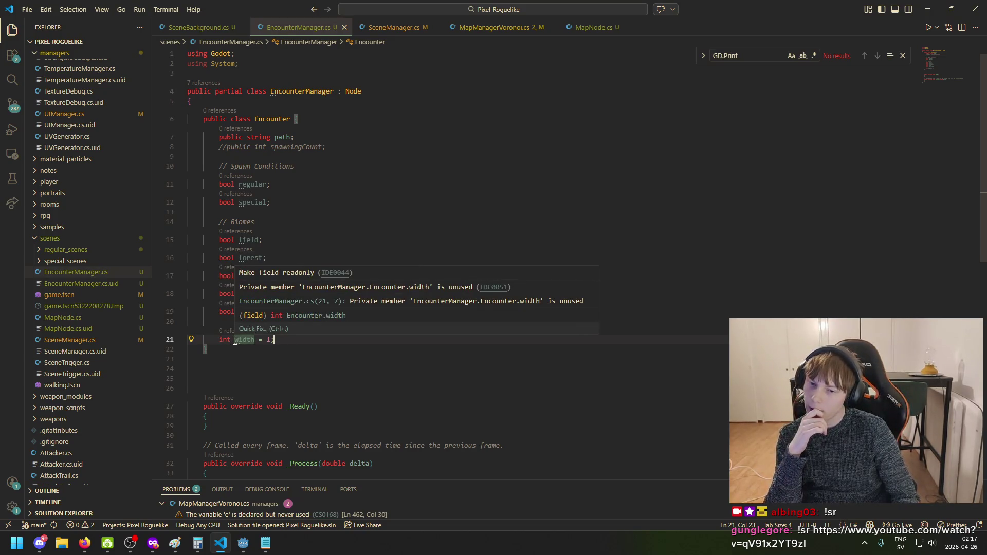
left_click(235, 341)
left_click_drag(285, 342, 278, 311)
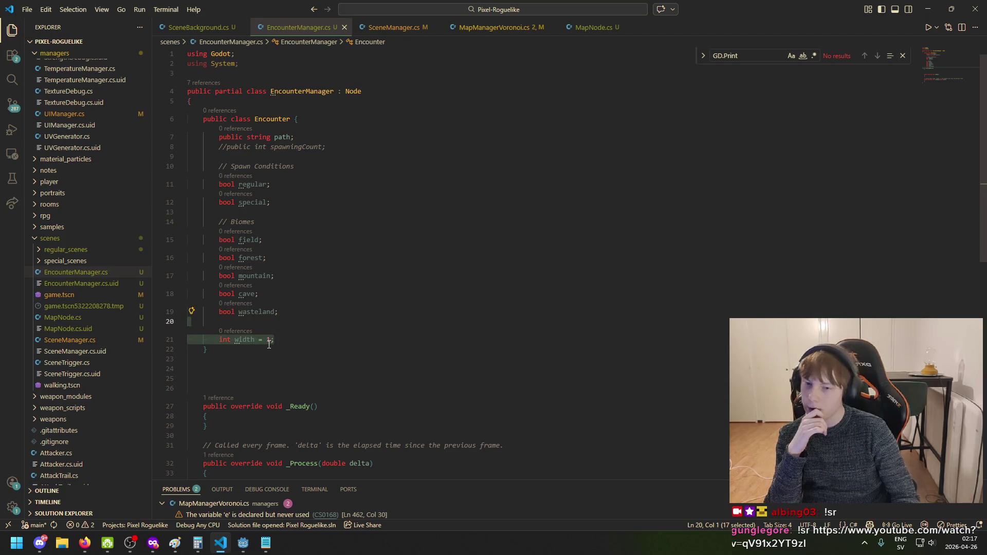
key("BackSpace")
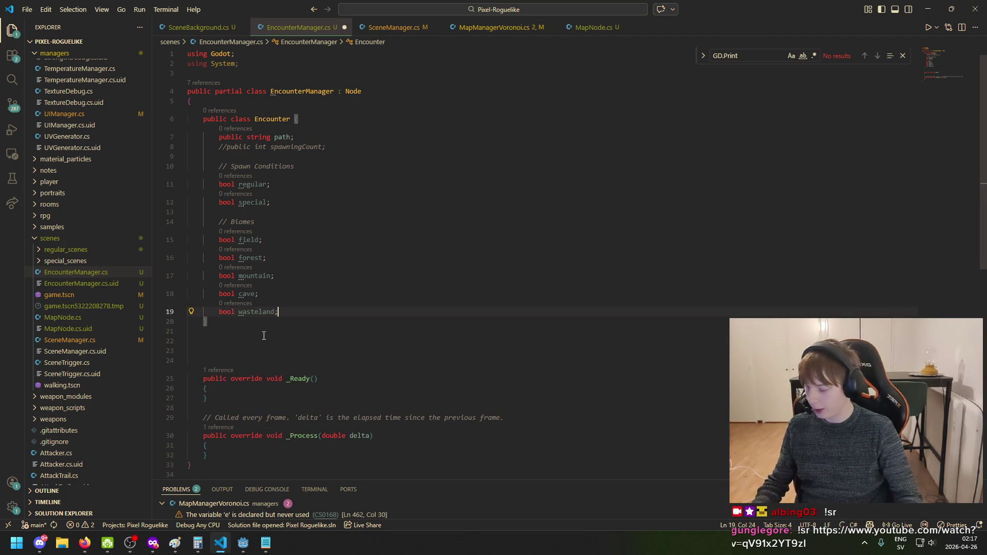
key("ctrl+s")
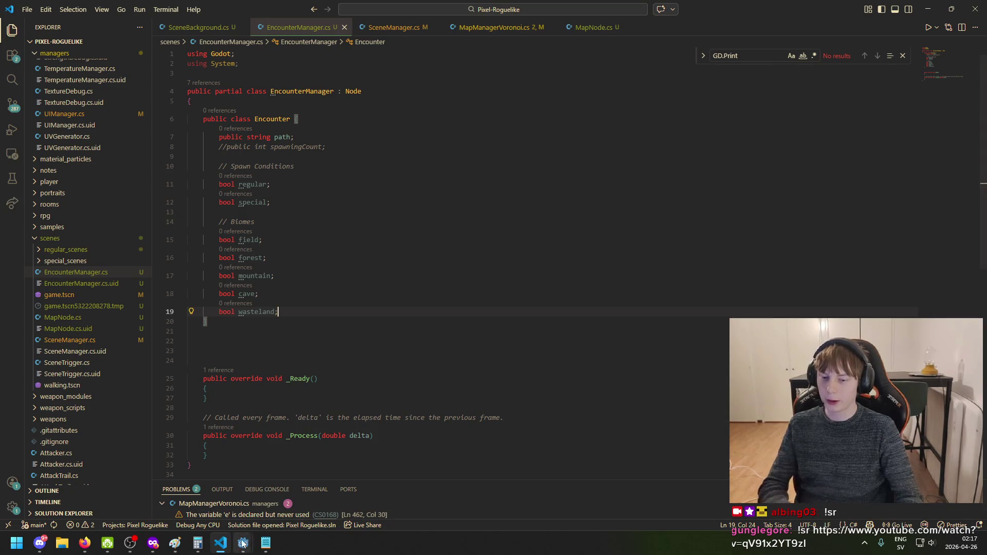
Add 'int width;' below the wasteland field and save EncounterManager.cs
mouse_move(243, 542)
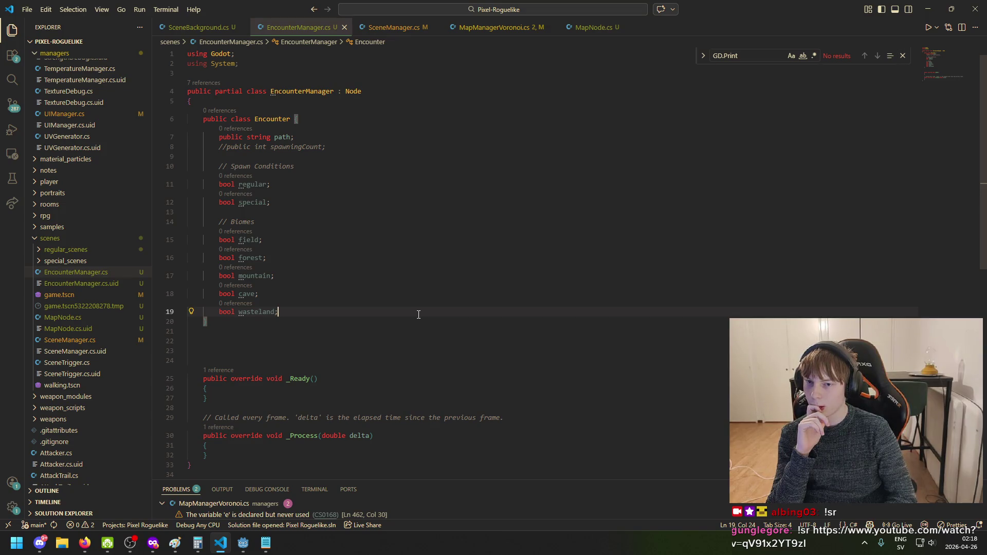
key("Return")
key("Return")
type("b")
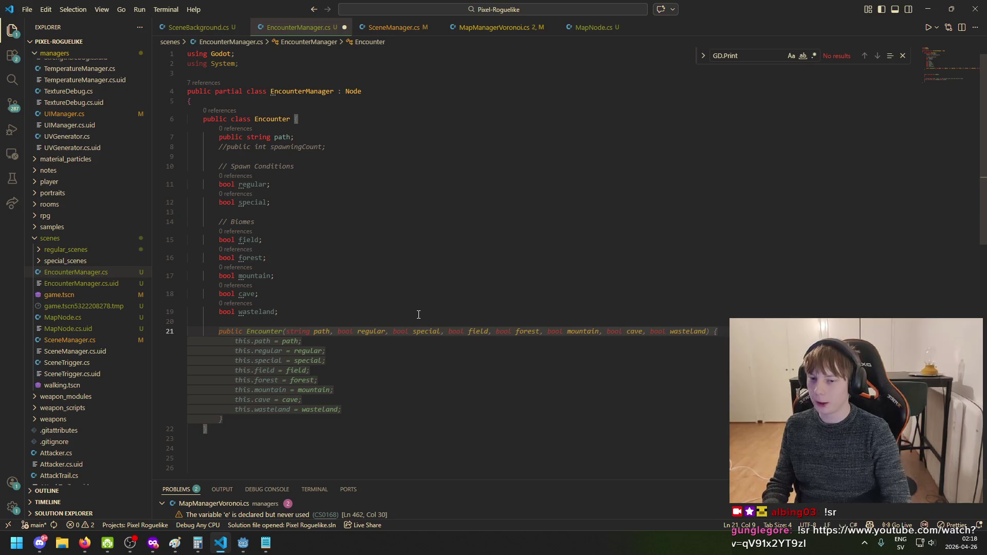
key("BackSpace")
type("int w")
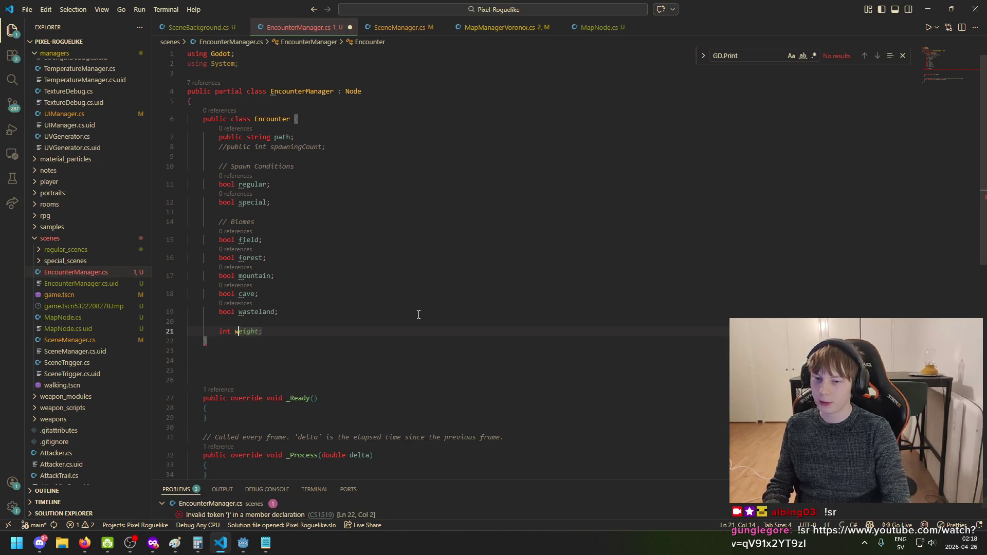
type("idth;")
key("ctrl+s")
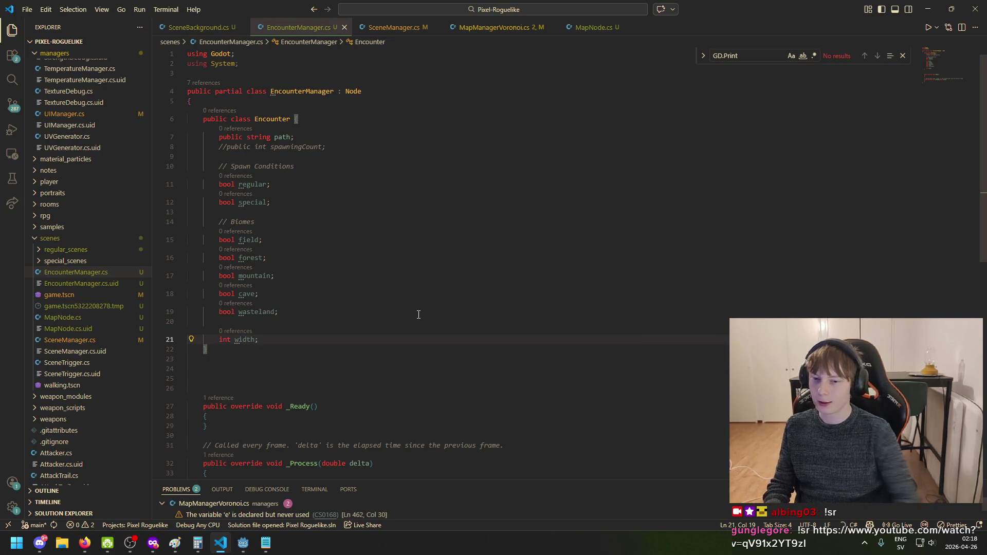
left_click(175, 543)
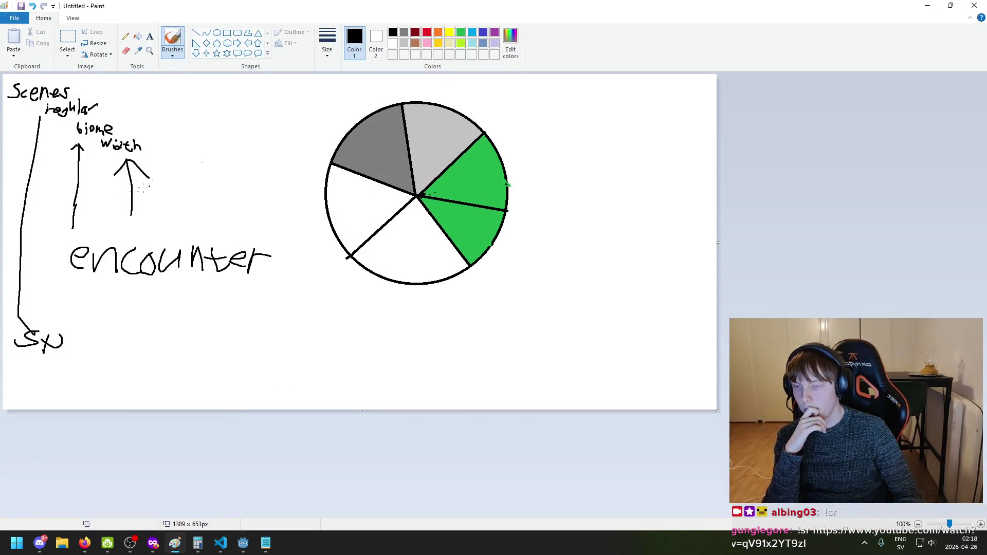
Draw a loop around 'encounter', undo it, flick the notes open and shut, and return to the code
mouse_move(62, 238)
left_mouse_down()
mouse_move(56, 280)
mouse_move(246, 250)
left_mouse_up()
left_click_drag(112, 217, 27, 267)
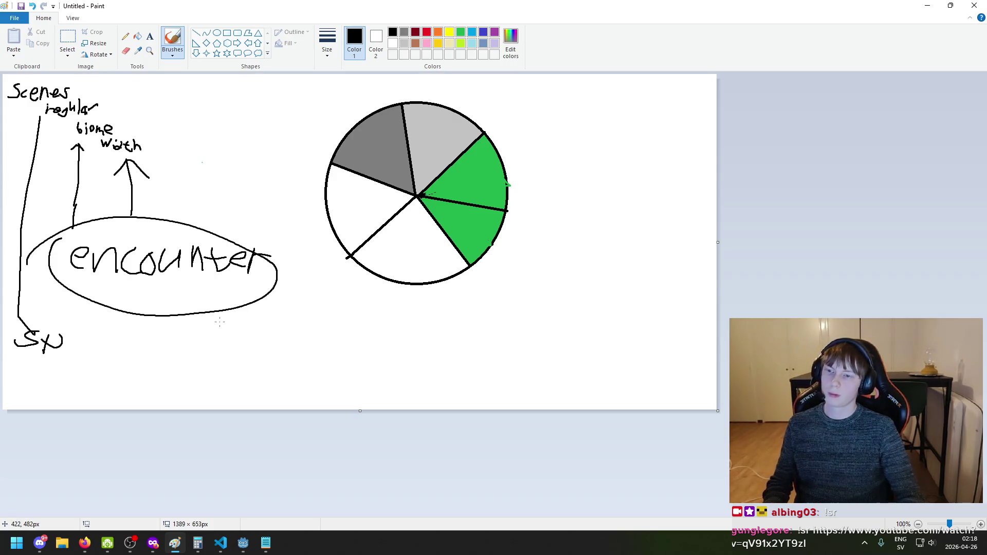
key("ctrl+z")
left_click(265, 544)
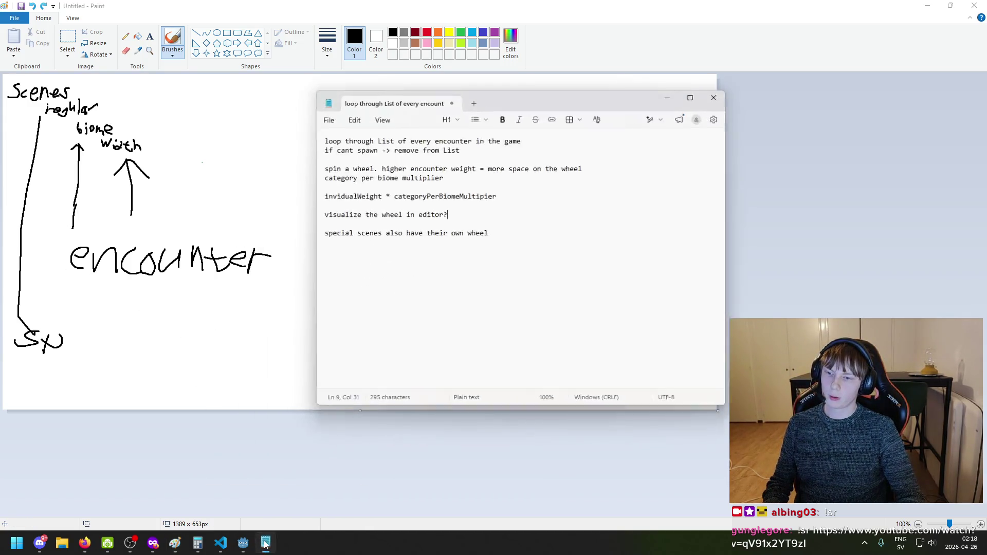
left_click(265, 543)
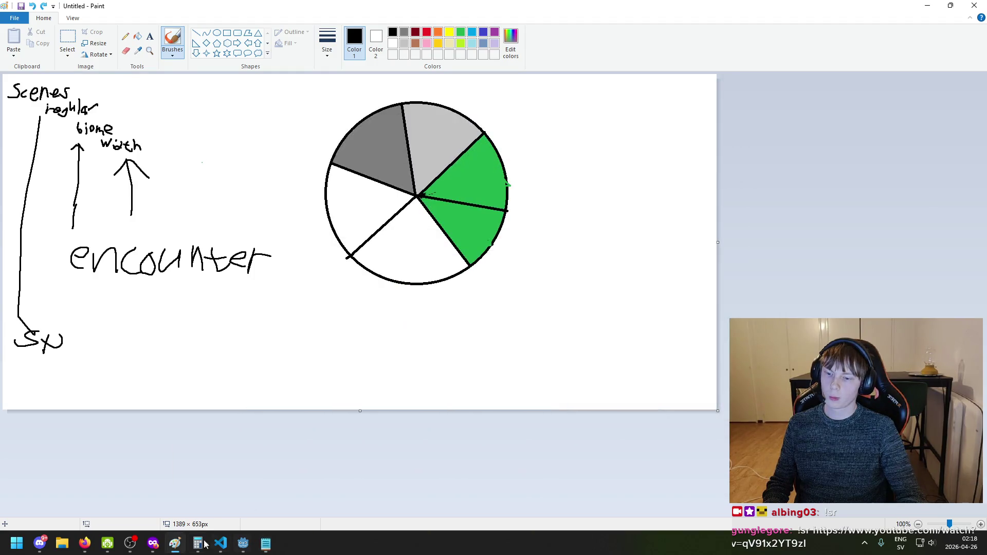
mouse_move(157, 548)
left_click(220, 543)
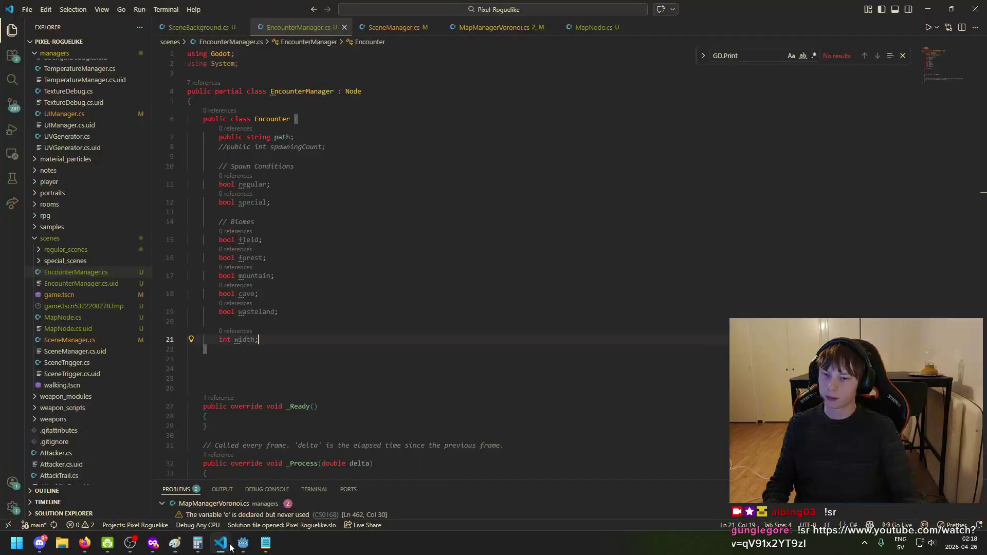
Review the Encounter class, stepping through the comment, wasteland, width and field lines
left_click(311, 164)
left_click(299, 221)
left_click(286, 312)
left_click(288, 322)
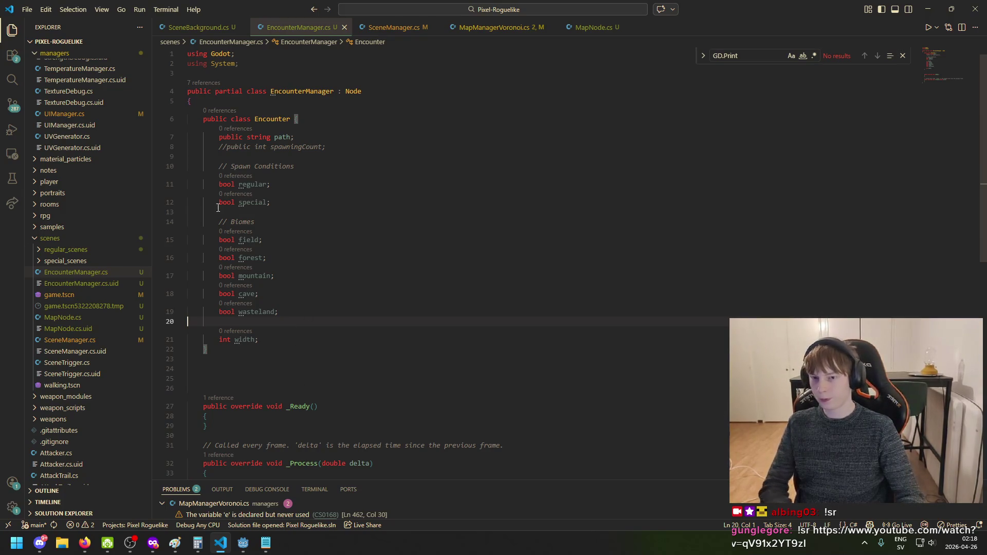
left_click(278, 350)
left_click(279, 359)
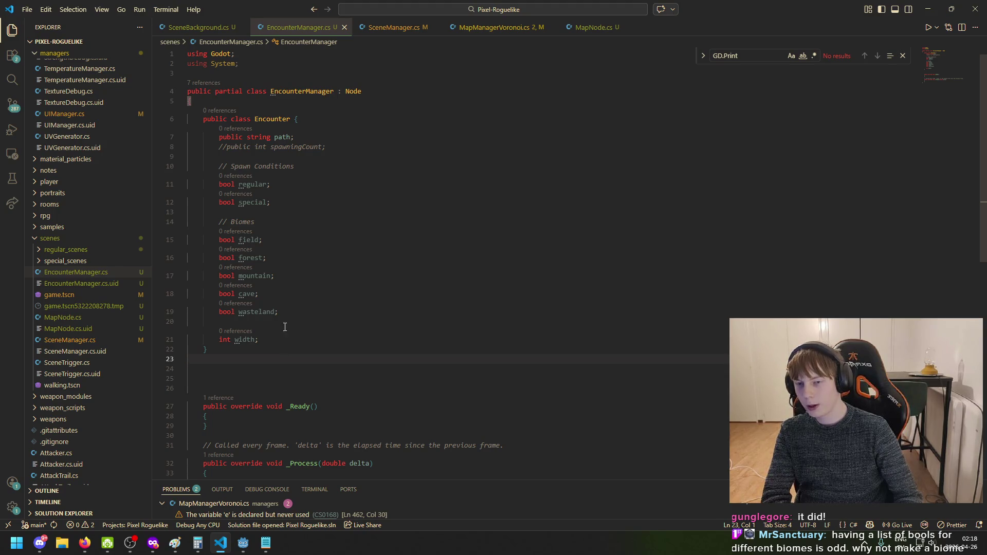
left_click(260, 240)
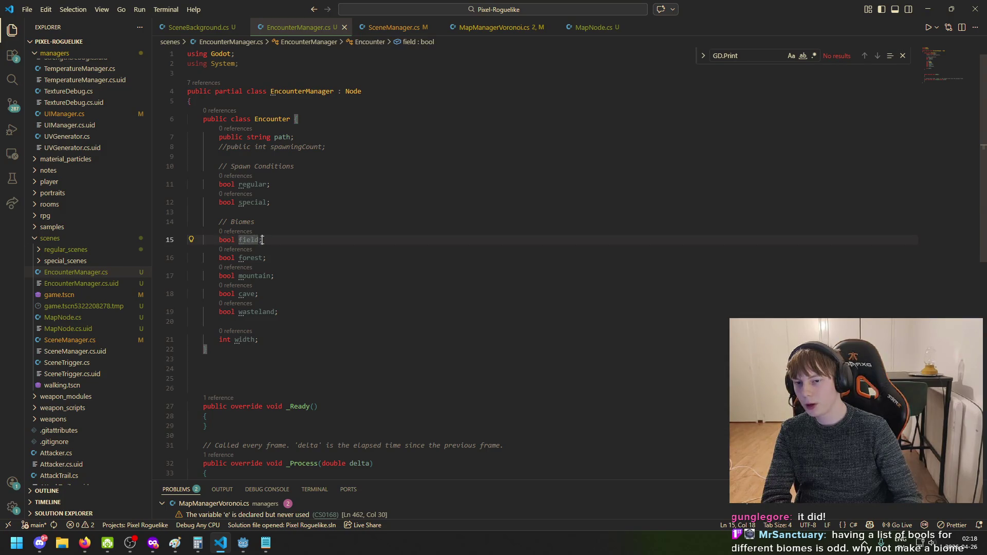
left_click_drag(261, 240, 240, 240)
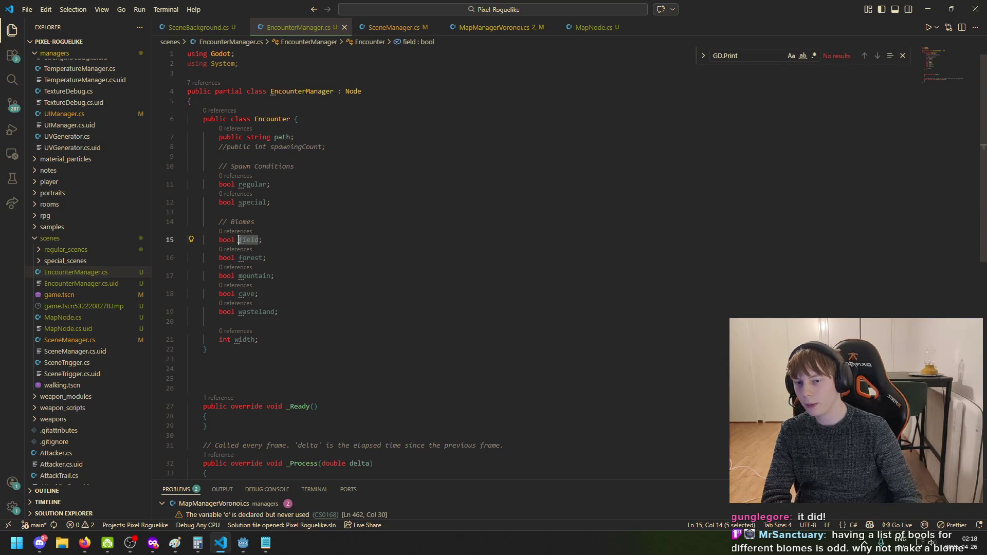
left_click(266, 260)
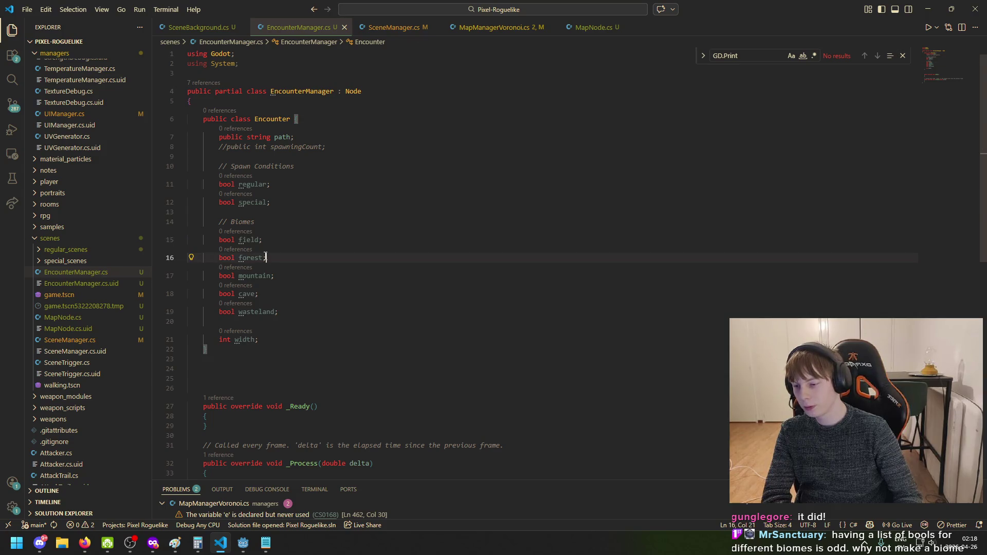
Check the class name, the field word, the closing brace and the special entry
left_click(275, 119)
left_click_drag(240, 240, 255, 240)
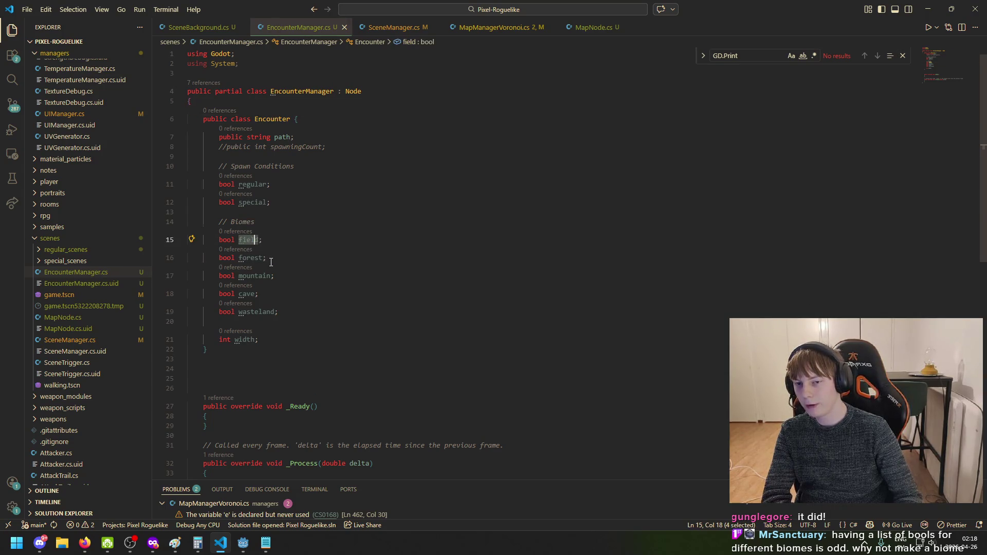
left_click(262, 256)
left_click(267, 239)
left_click(273, 248)
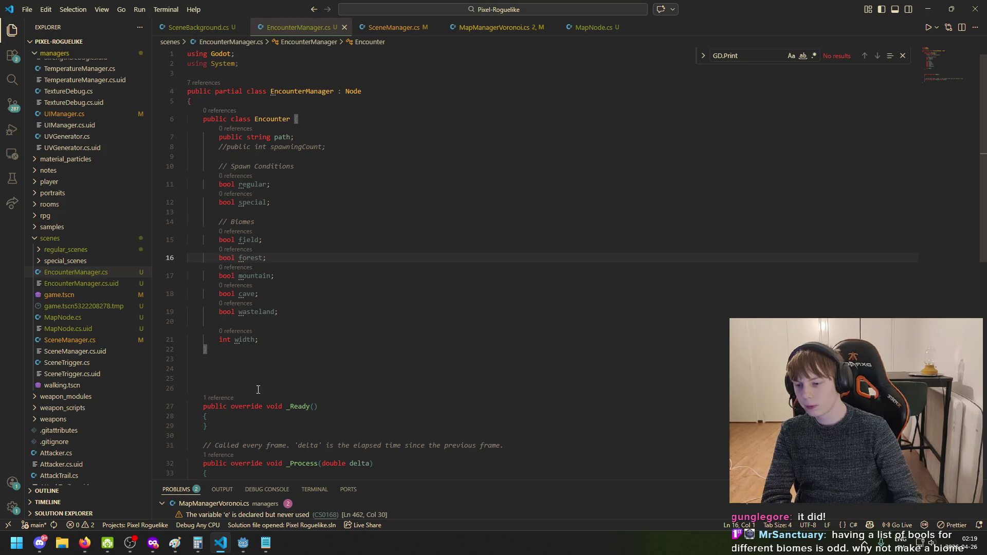
left_click(286, 350)
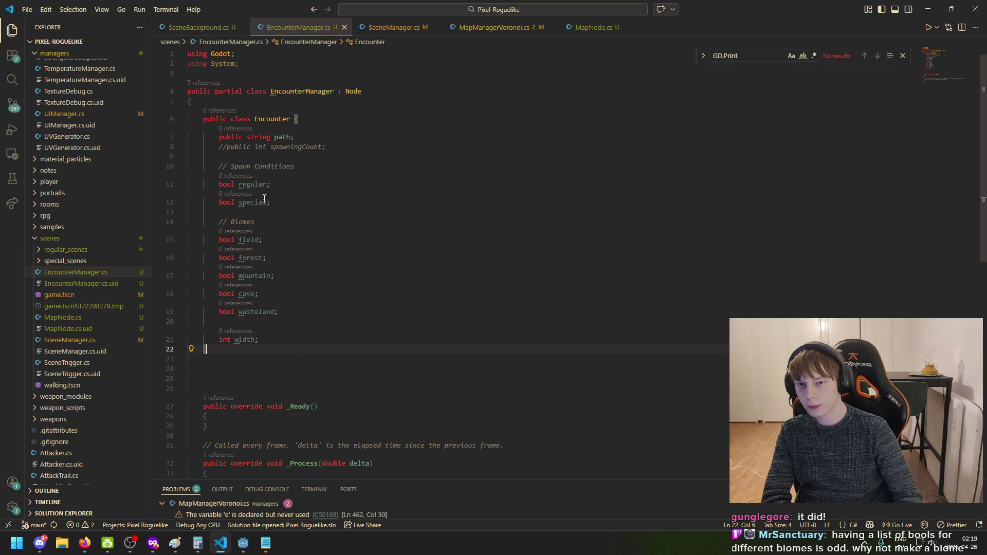
left_click_drag(268, 202, 240, 206)
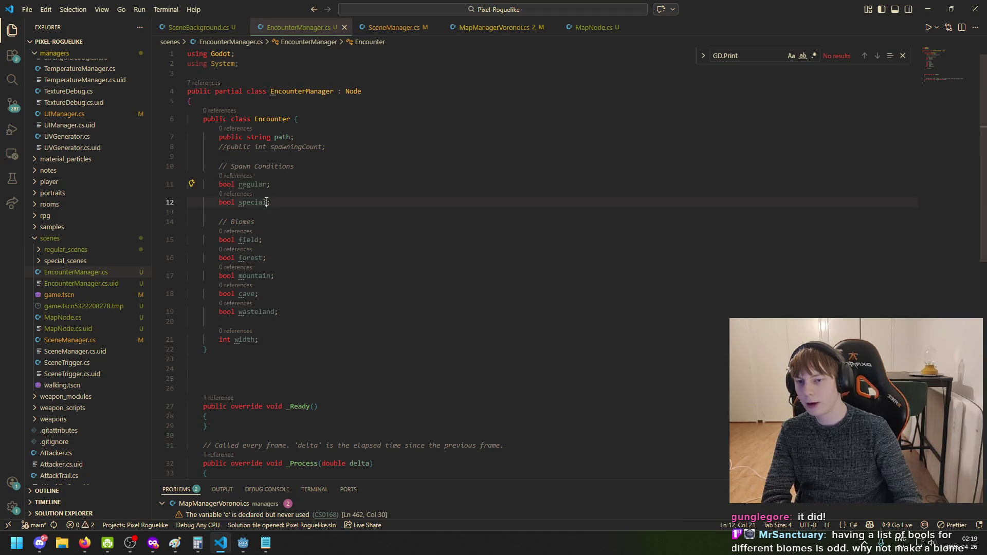
left_click(272, 184)
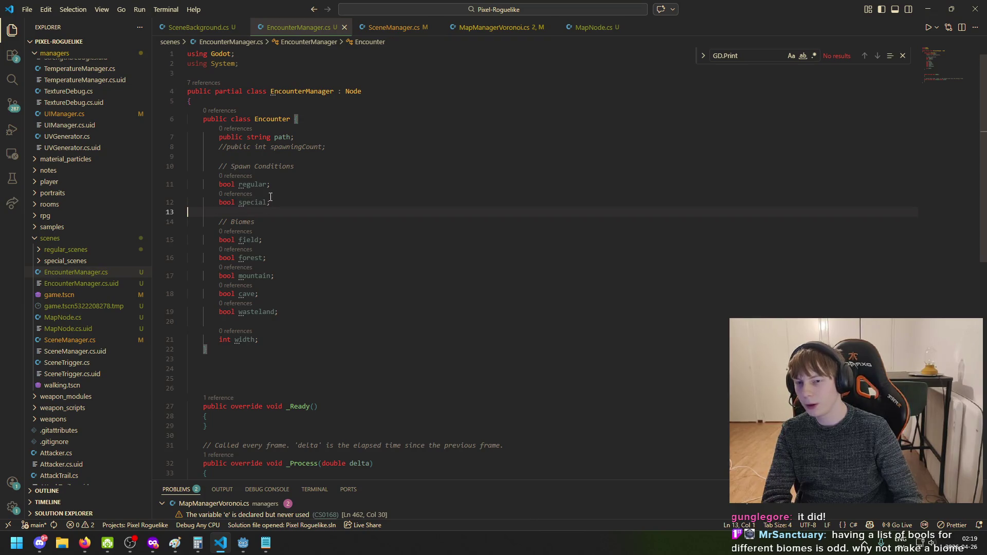
Indent empty line 24 above _Ready and dismiss the suggested _Ready override
scroll(270, 357, "down", 3)
left_click(271, 247)
left_click(295, 264)
key("Tab")
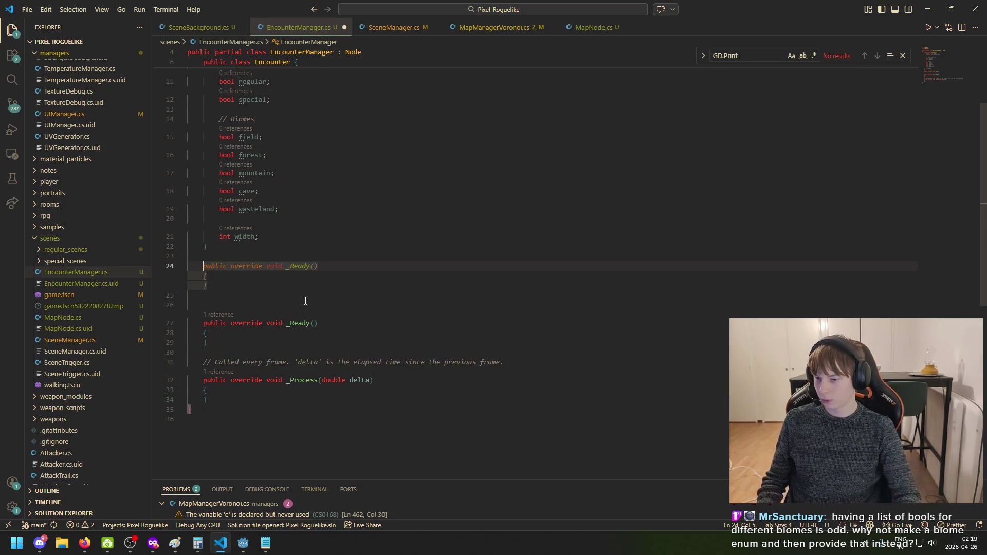
key("Escape")
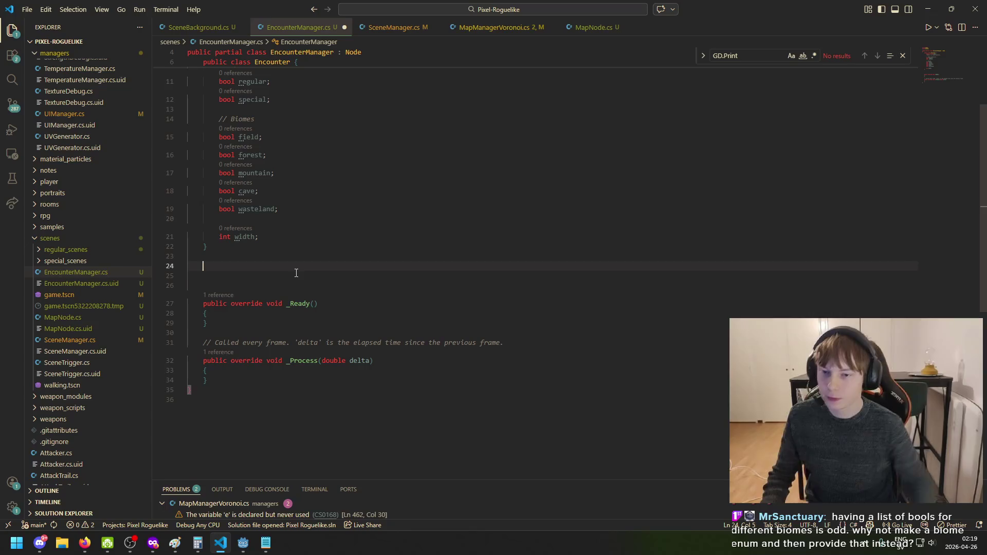
Glance at the encounter notes, hide them, and switch to the Paint sketch
scroll(328, 299, "up", 2)
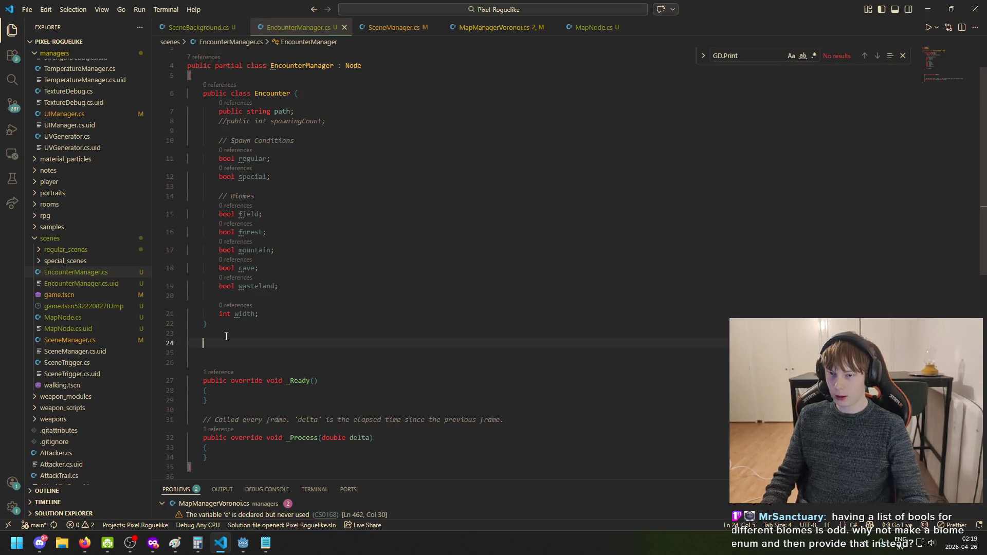
left_click(266, 543)
left_click(229, 552)
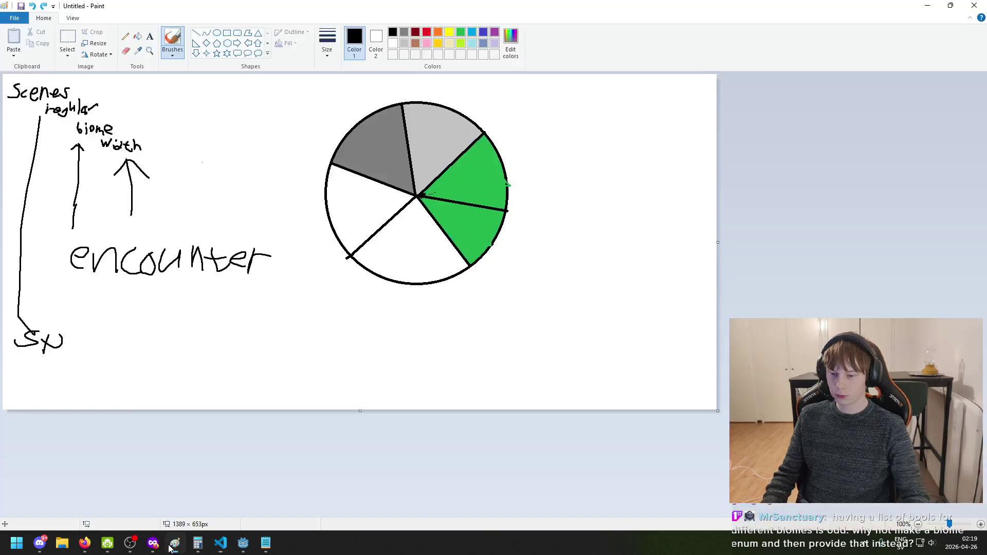
left_click(174, 546)
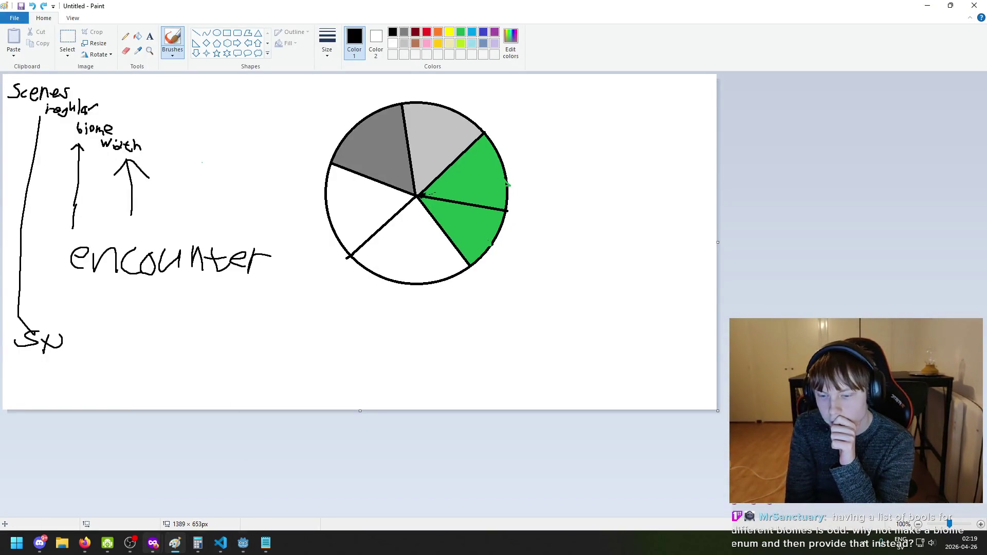
left_click(269, 543)
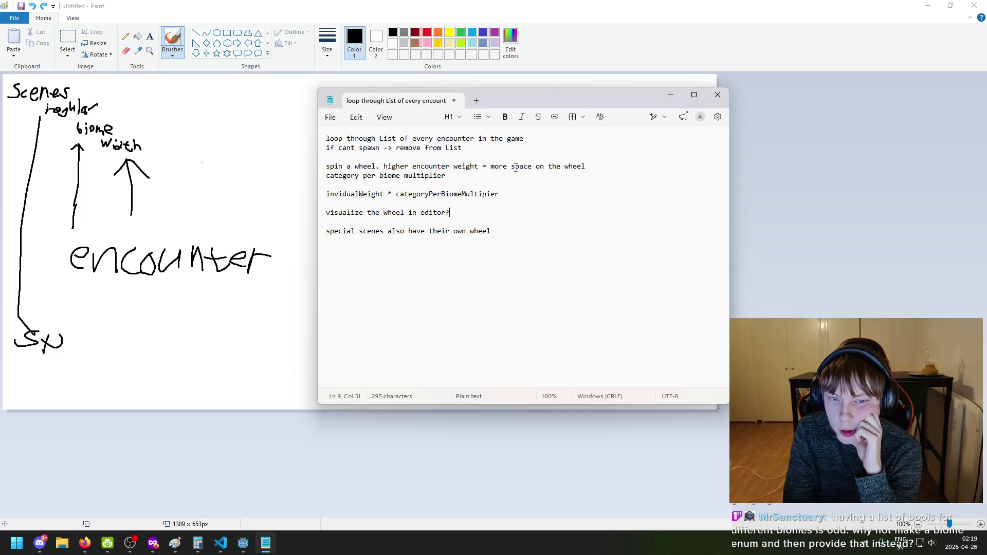
mouse_move(523, 105)
left_mouse_down()
mouse_move(542, 246)
mouse_move(520, 142)
left_mouse_up()
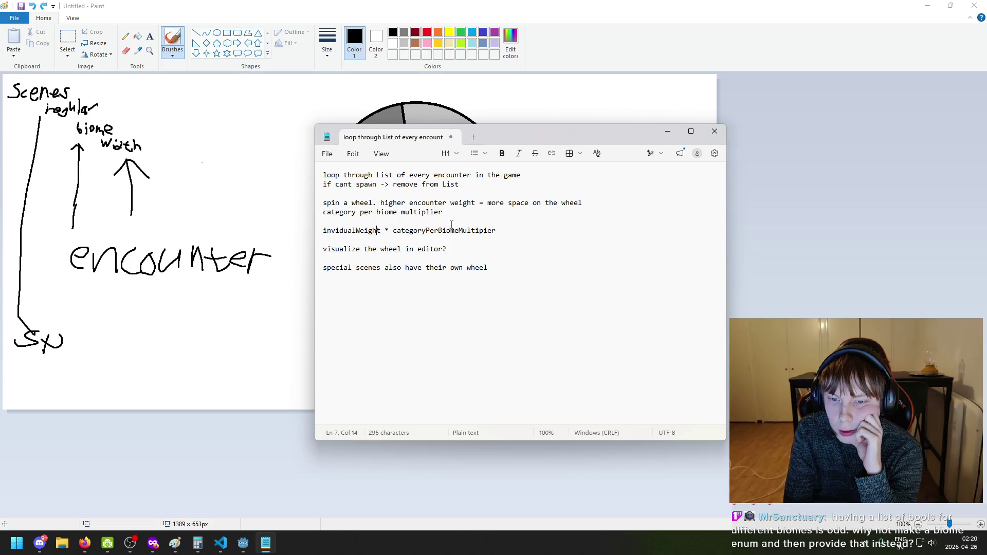
left_click_drag(497, 231, 424, 238)
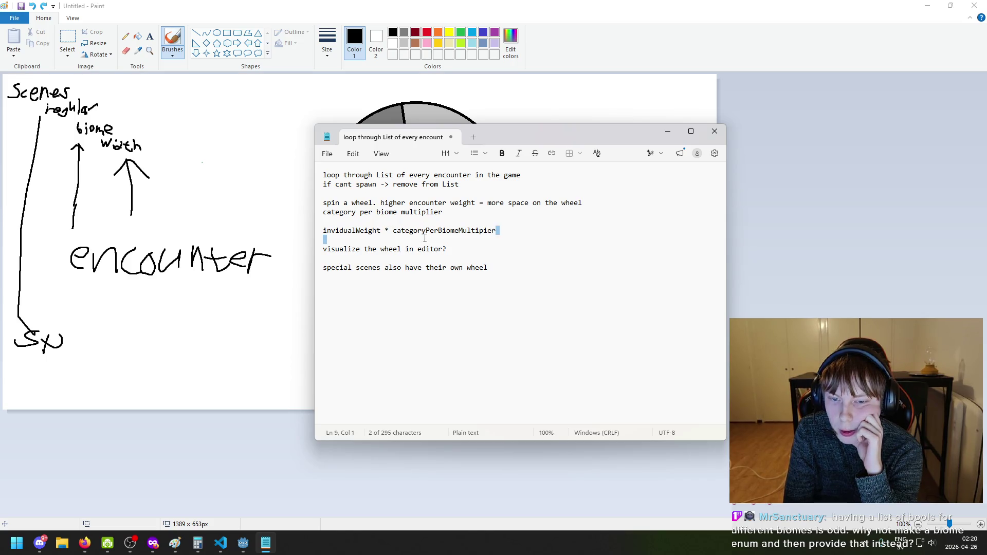
left_click(425, 230)
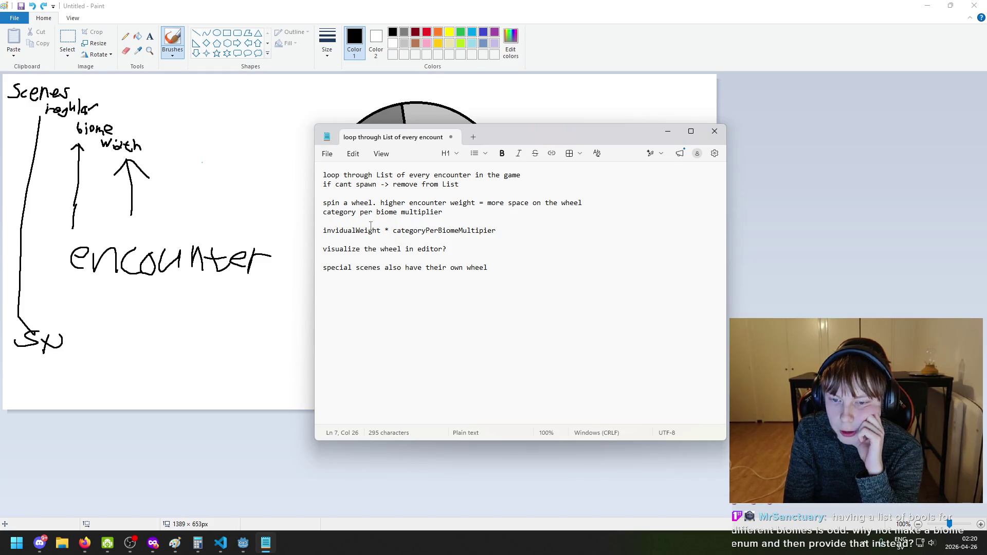
left_click(494, 106)
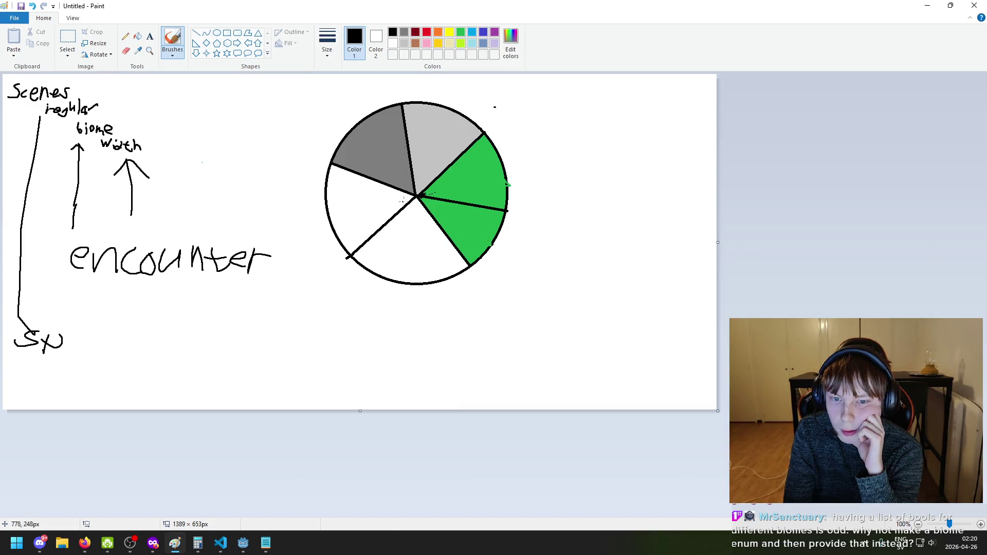
Try a curved stroke and a short line from the wheel centre, undoing both
mouse_move(524, 158)
left_mouse_down()
mouse_move(546, 263)
mouse_move(449, 339)
left_mouse_up()
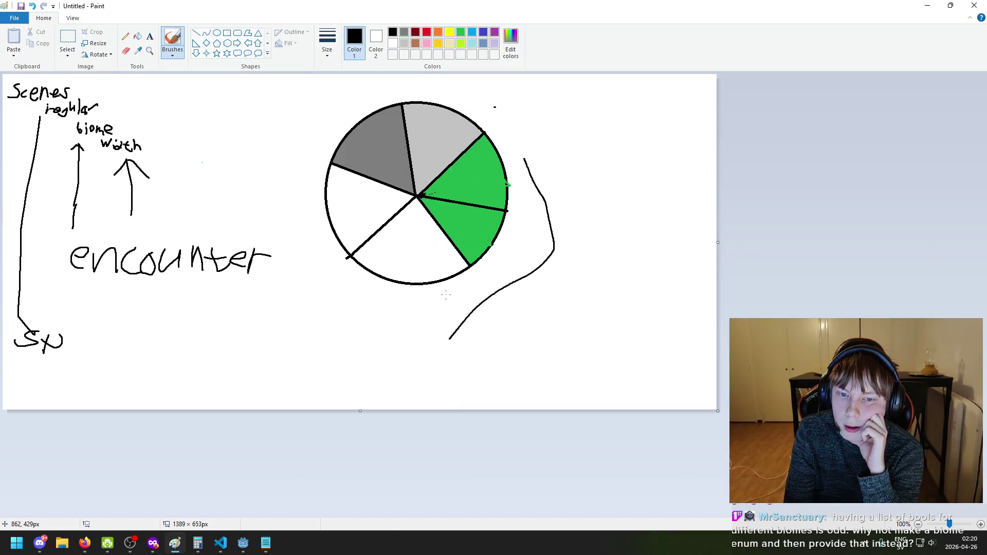
key("ctrl+z")
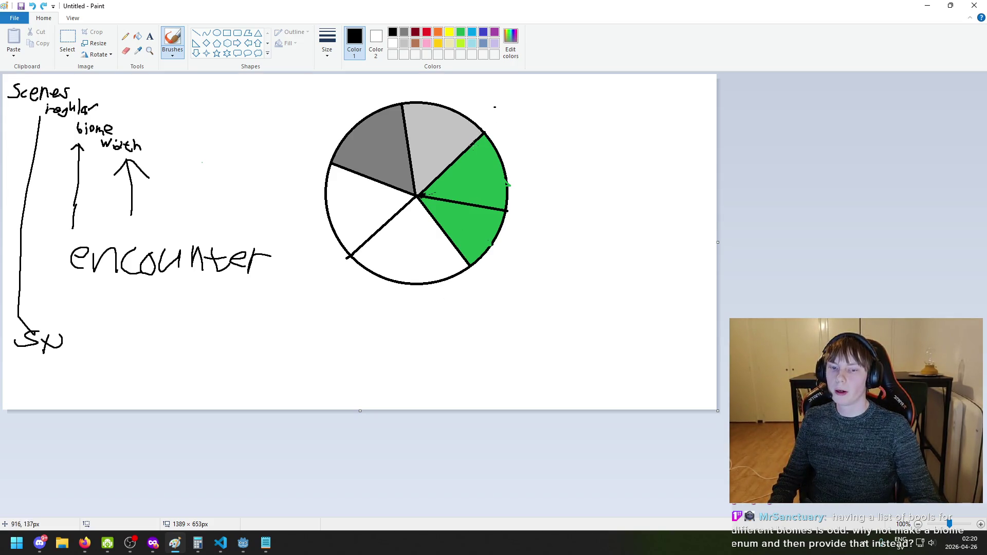
left_click_drag(421, 198, 482, 243)
key("ctrl+z")
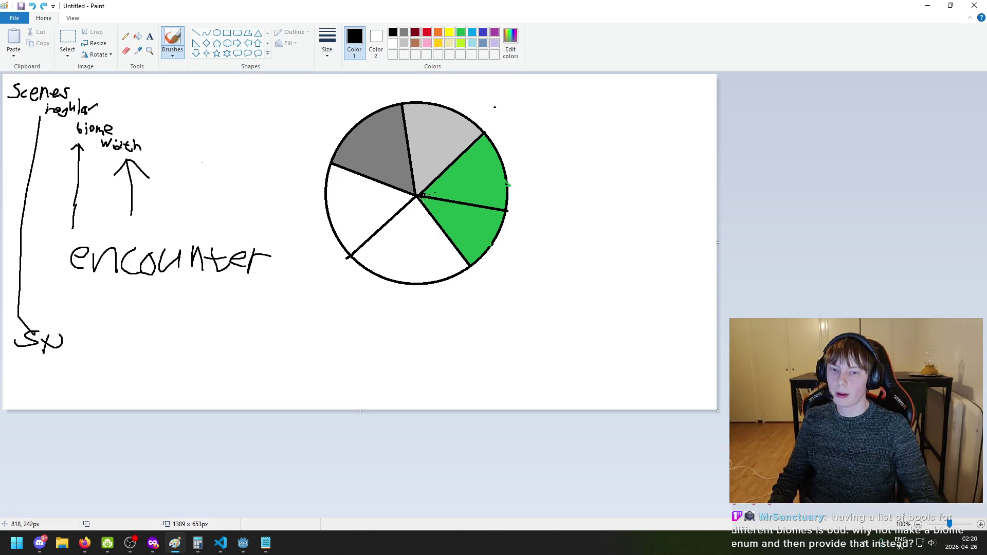
left_click(288, 309)
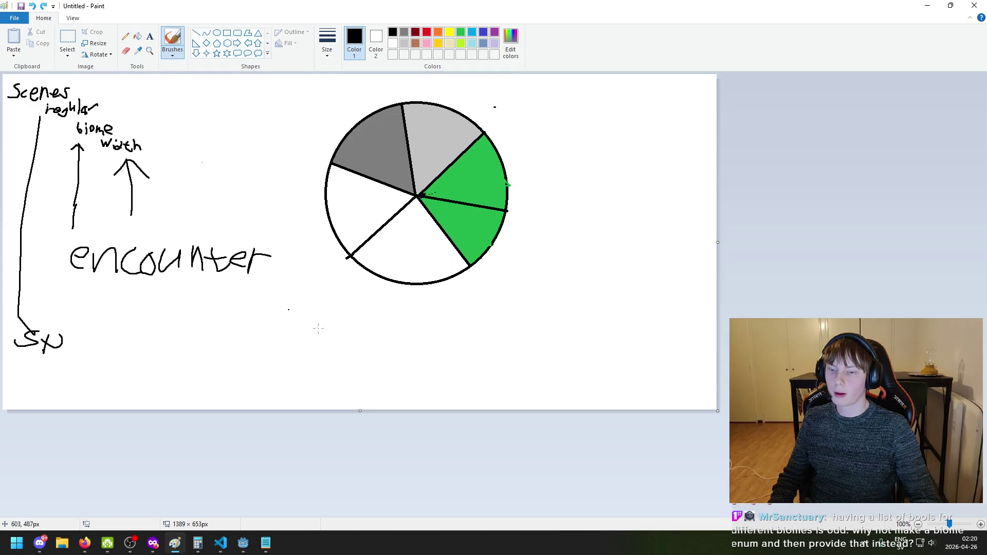
Erase part of the green-slice divider and draw two black dividers from the centre through it
left_click(128, 51)
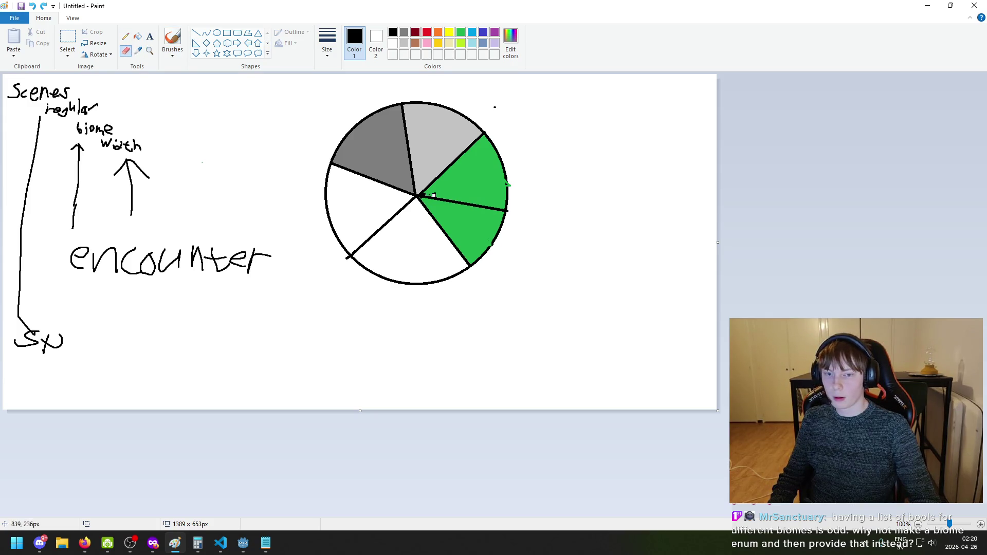
mouse_move(426, 197)
left_mouse_down()
mouse_move(491, 206)
mouse_move(459, 203)
left_mouse_up()
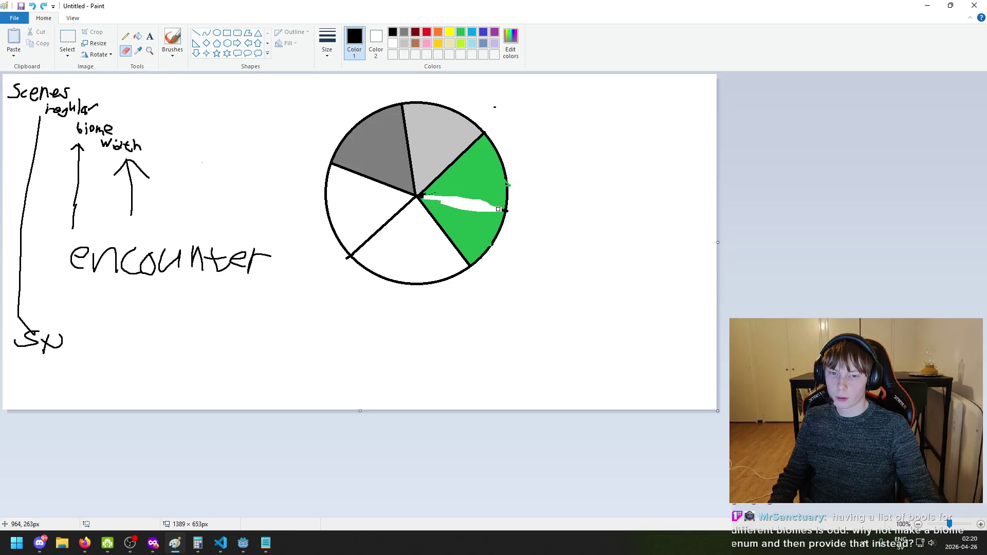
left_click(461, 32)
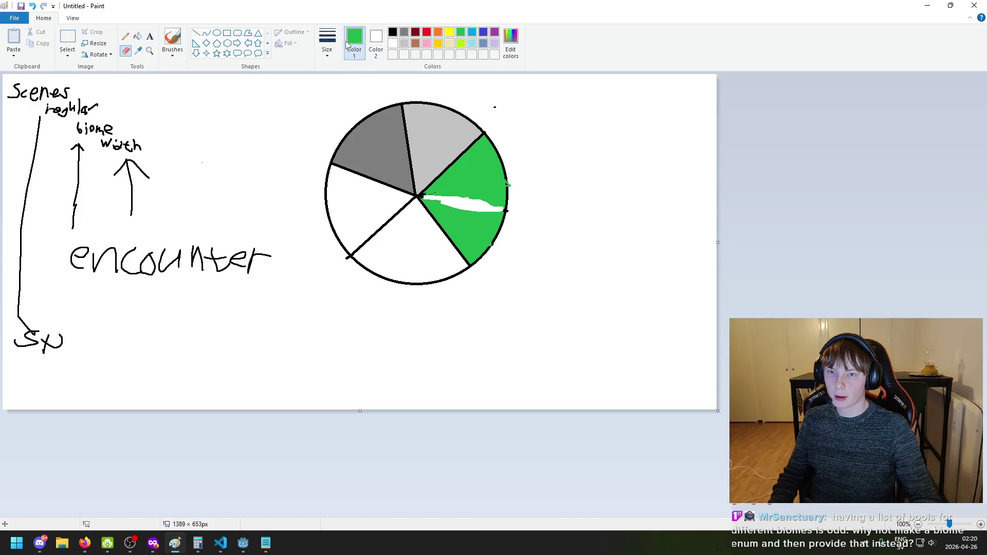
left_click(172, 40)
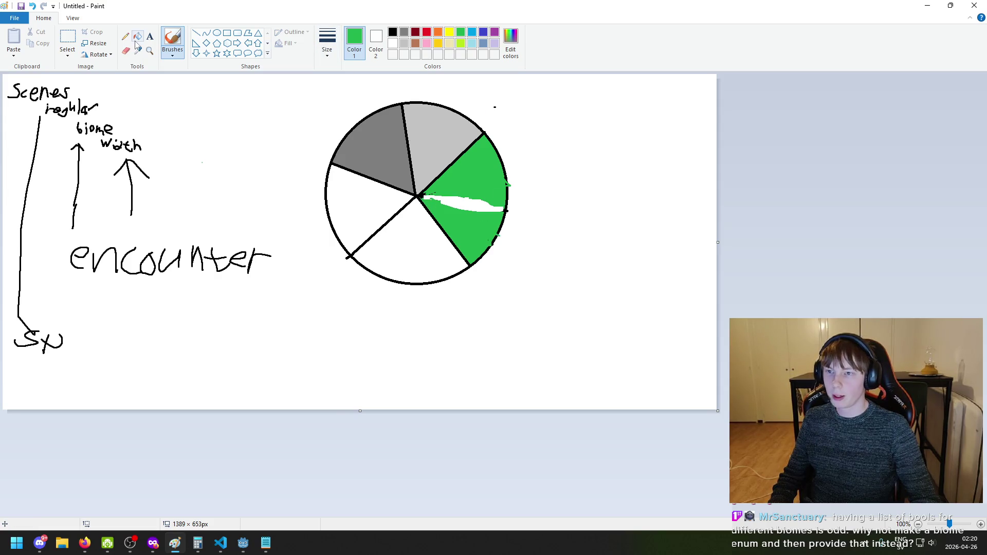
left_click(391, 34)
left_click_drag(423, 196, 493, 234)
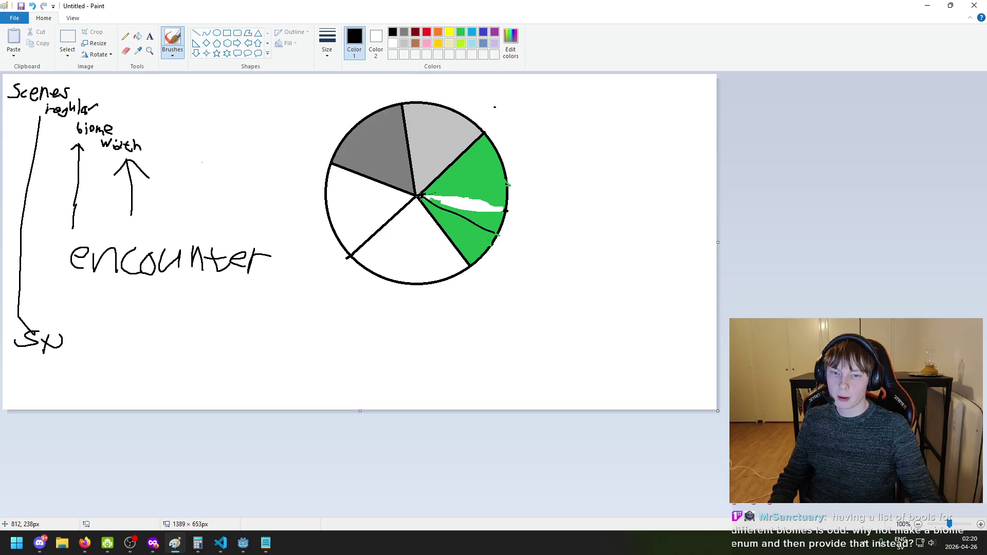
left_click_drag(423, 197, 509, 170)
Select green and briefly check the code and design notes before returning to the drawing
left_click(460, 32)
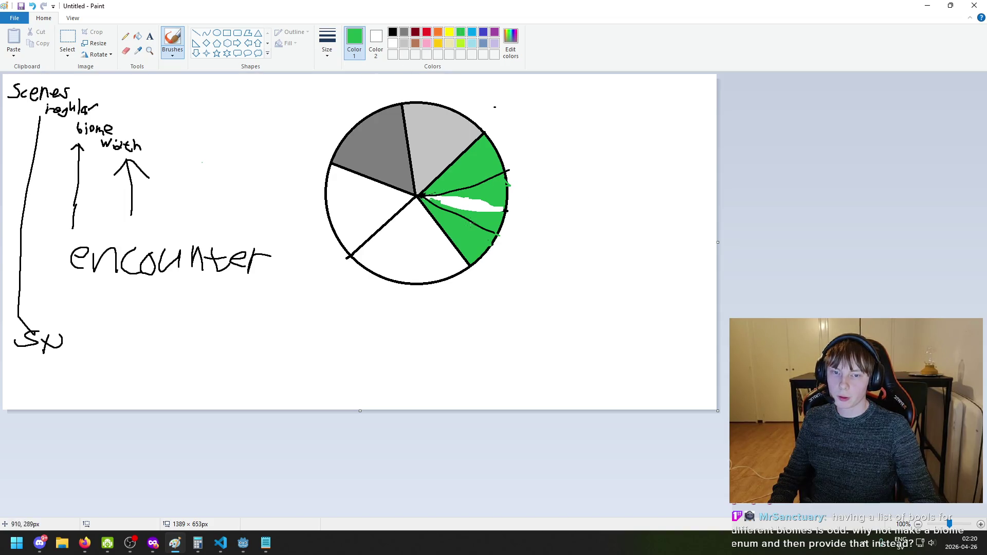
left_click(229, 548)
left_click(229, 548)
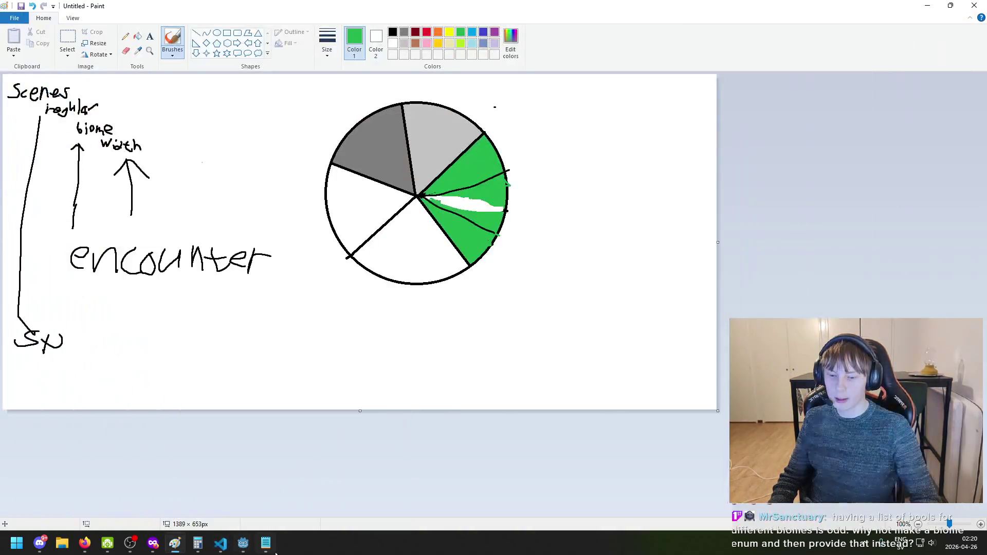
left_click(266, 543)
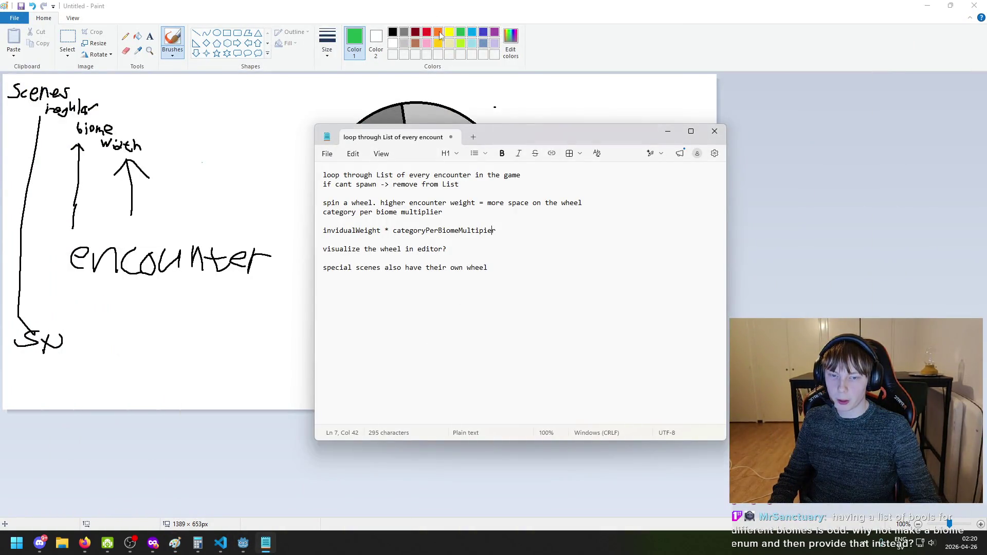
key("alt+Tab")
Try three green strokes around the green slice, undoing each one
left_click_drag(429, 211, 493, 267)
key("ctrl+z")
mouse_move(403, 209)
left_mouse_down()
mouse_move(529, 325)
mouse_move(550, 149)
left_mouse_up()
key("ctrl+z")
mouse_move(502, 126)
left_mouse_down()
mouse_move(454, 135)
mouse_move(406, 247)
mouse_move(463, 143)
left_mouse_up()
key("ctrl+z")
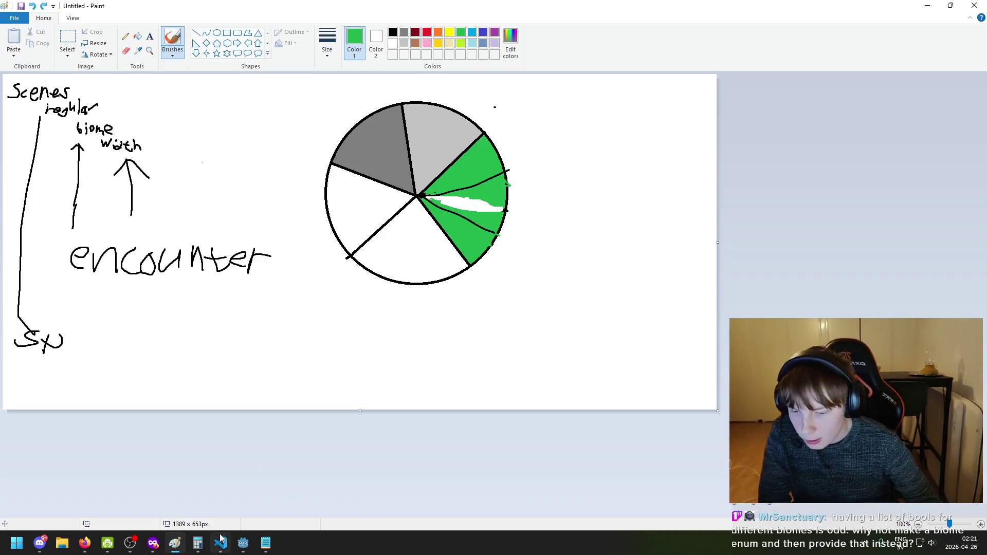
left_click(243, 551)
Bring back EncounterManager.cs, consult the Notepad notes, and place the caret at the end of line 5
left_click(220, 543)
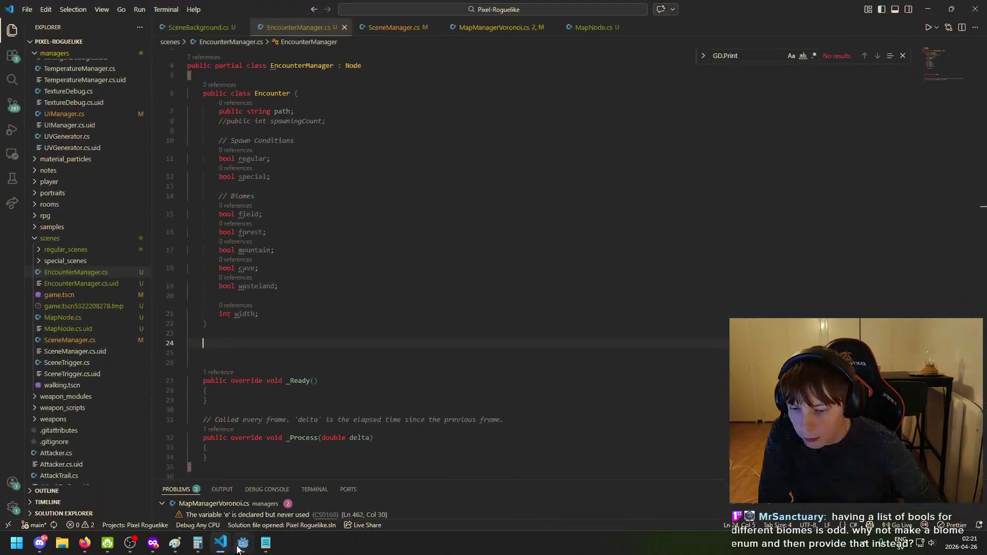
scroll(265, 298, "up", 2)
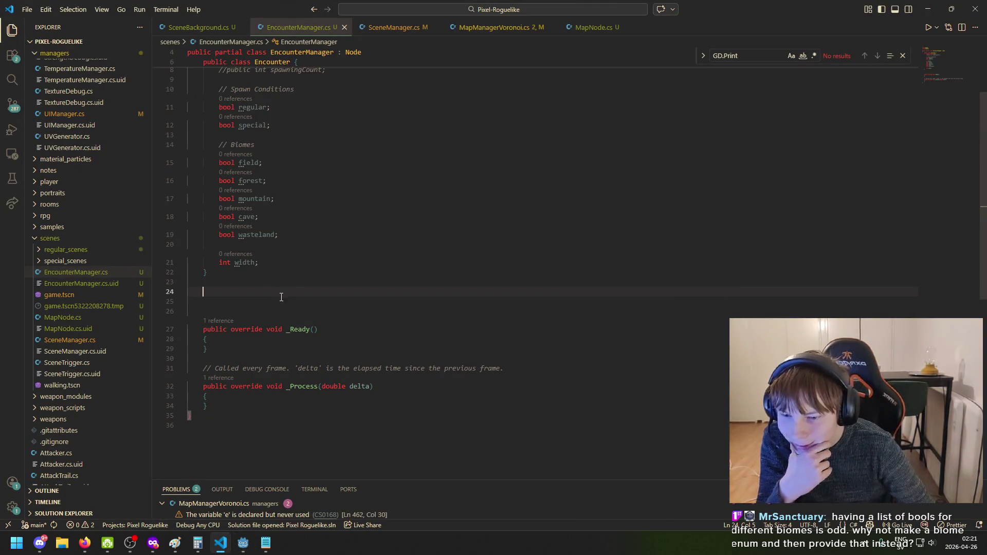
scroll(288, 276, "down", 4)
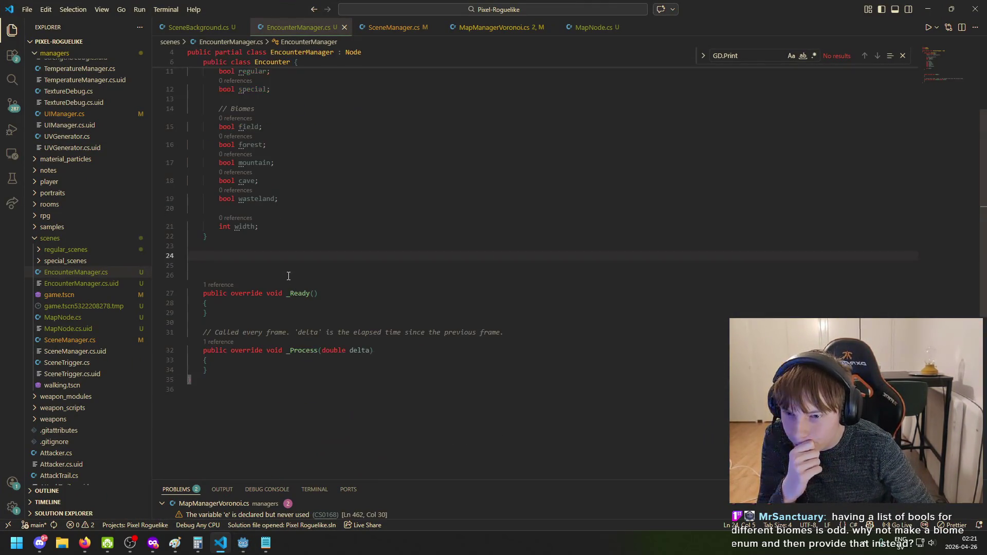
scroll(273, 244, "up", 3)
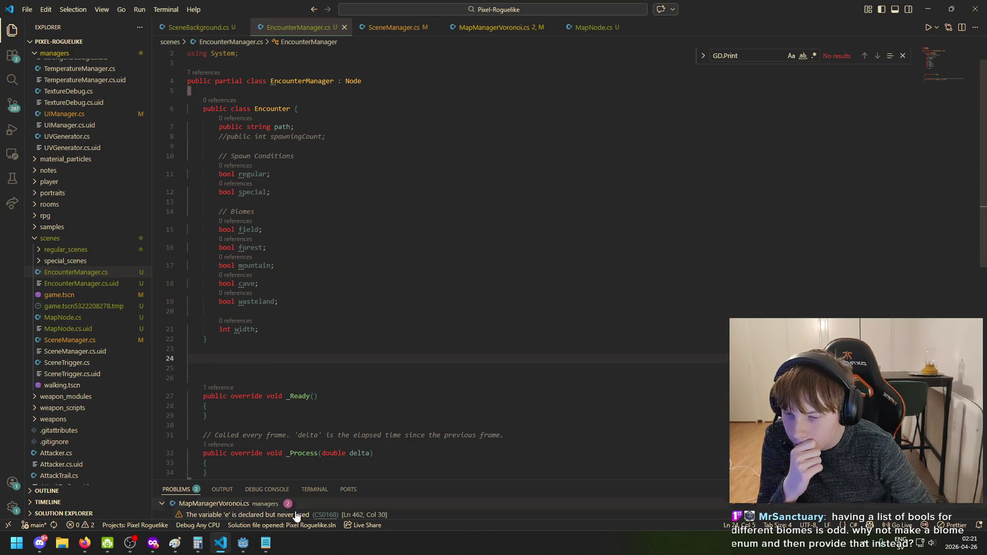
left_click(267, 548)
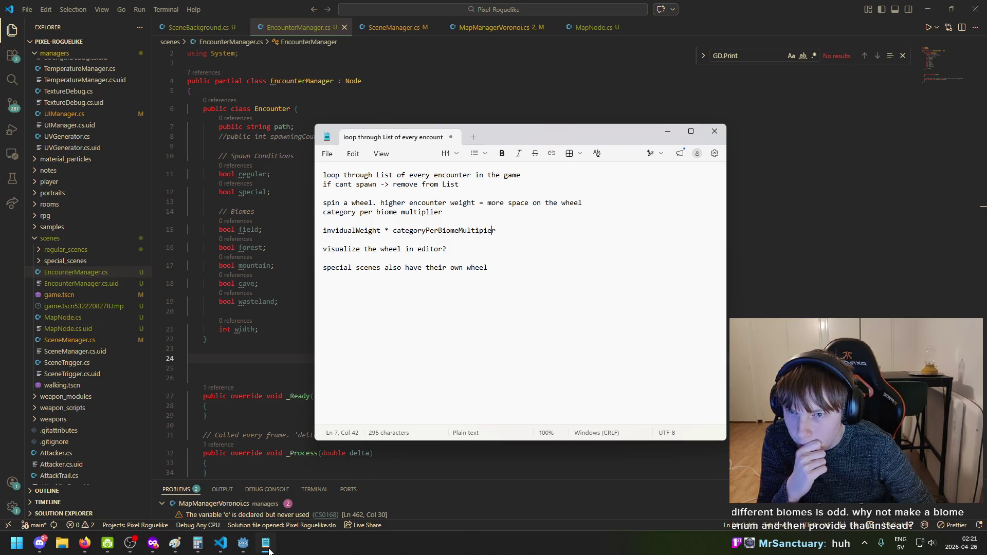
left_click(267, 549)
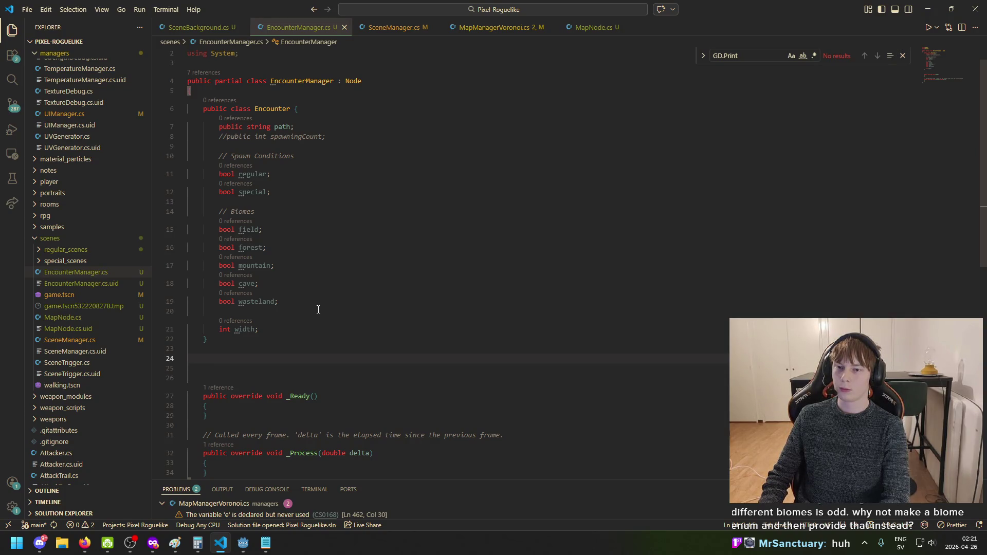
left_click(382, 107)
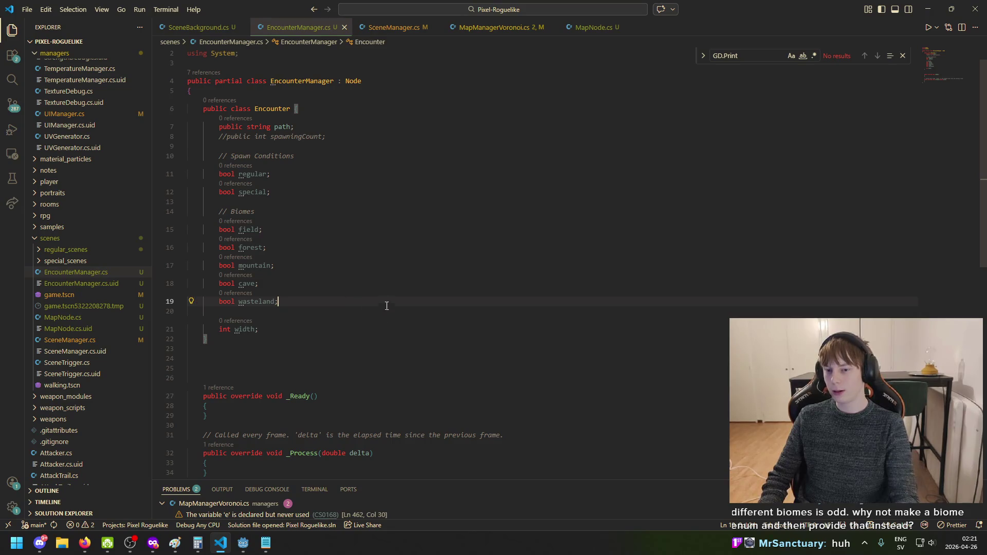
left_click(384, 97)
Add blank lines above the Encounter class and type 'Enum Category' on line 7
key("Return")
key("Return")
key("Return")
key("Up")
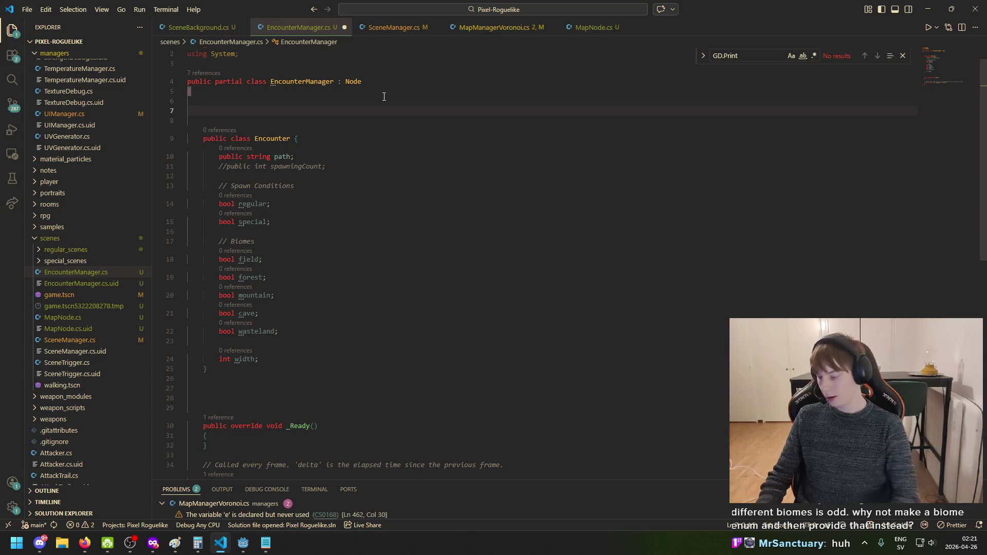
type("Enum ")
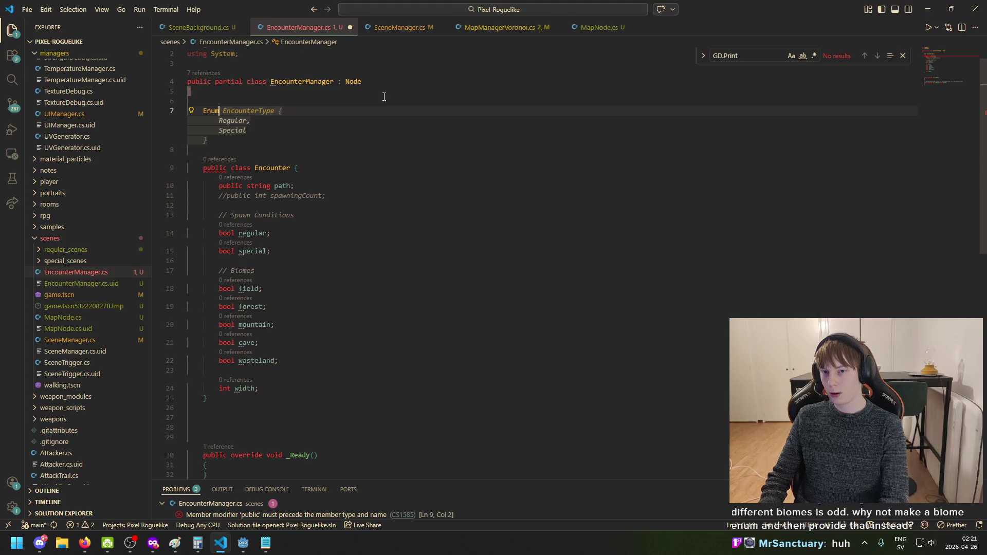
type("Cate")
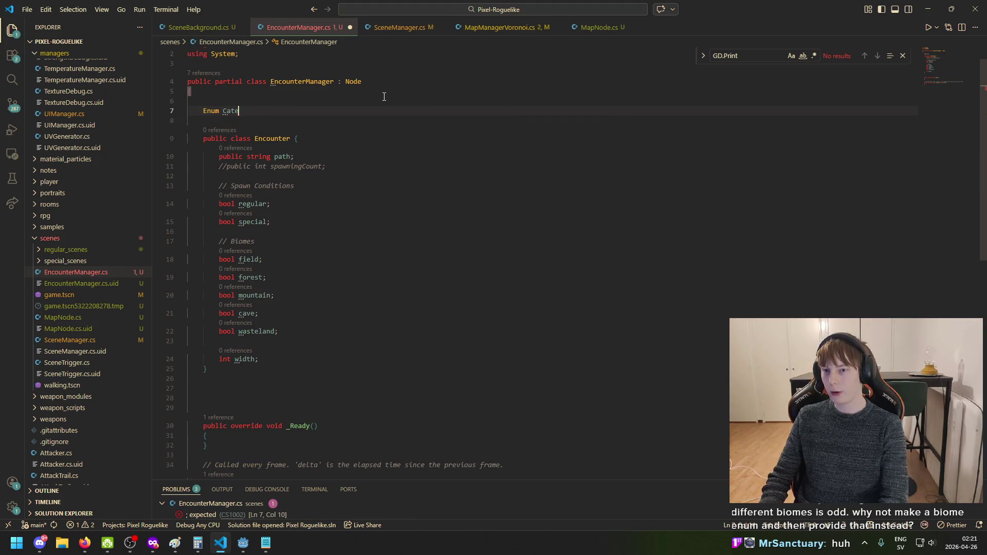
type("gory")
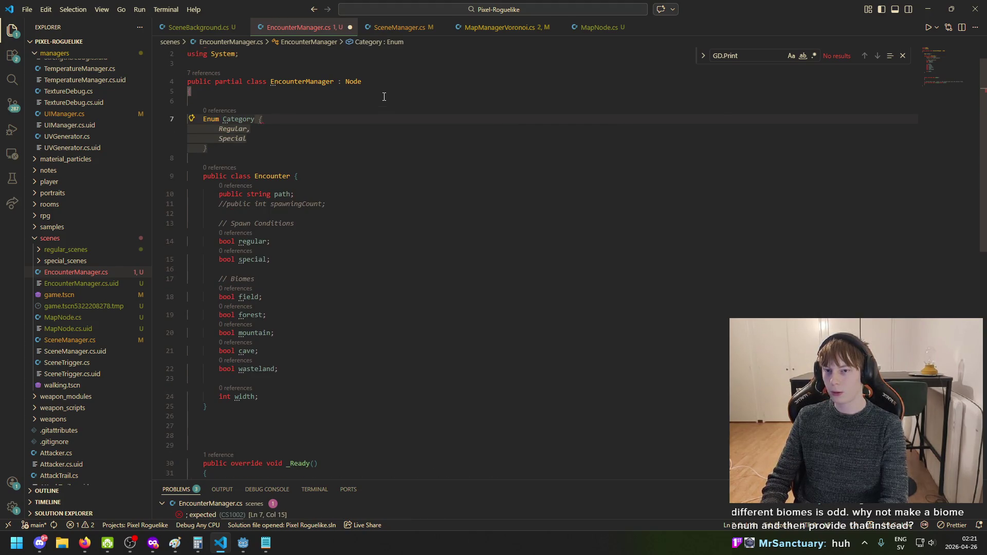